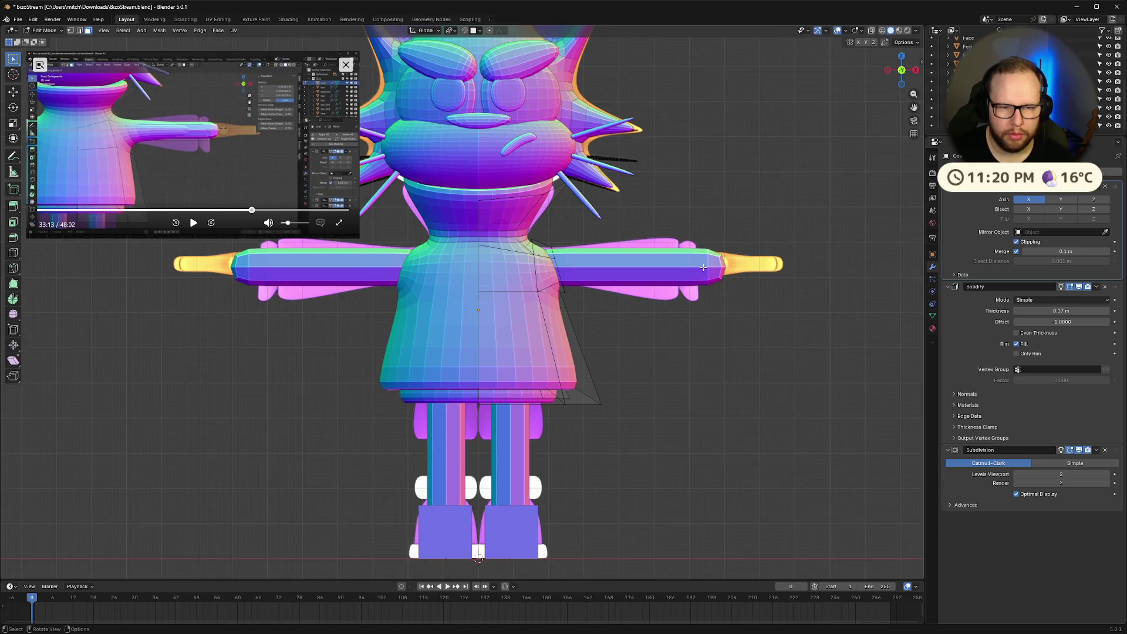
Select the coat and set its Solidify thickness to 0.06 m
scroll(969, 88, down, 3)
click(969, 90)
click(1075, 311)
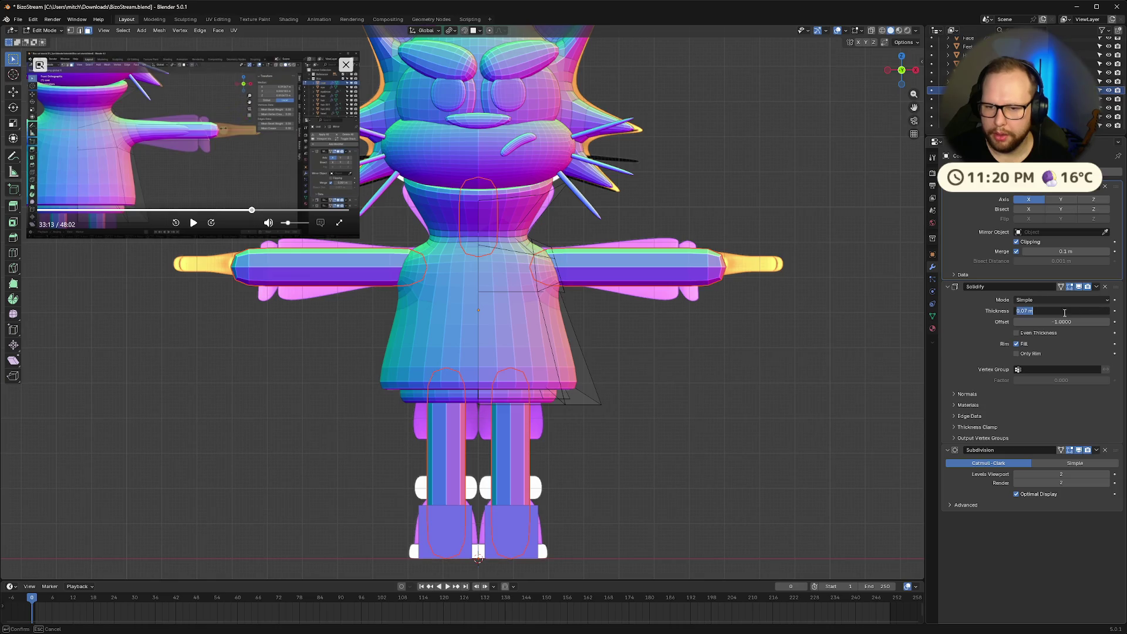
click(1027, 311)
text(6)
key(Return)
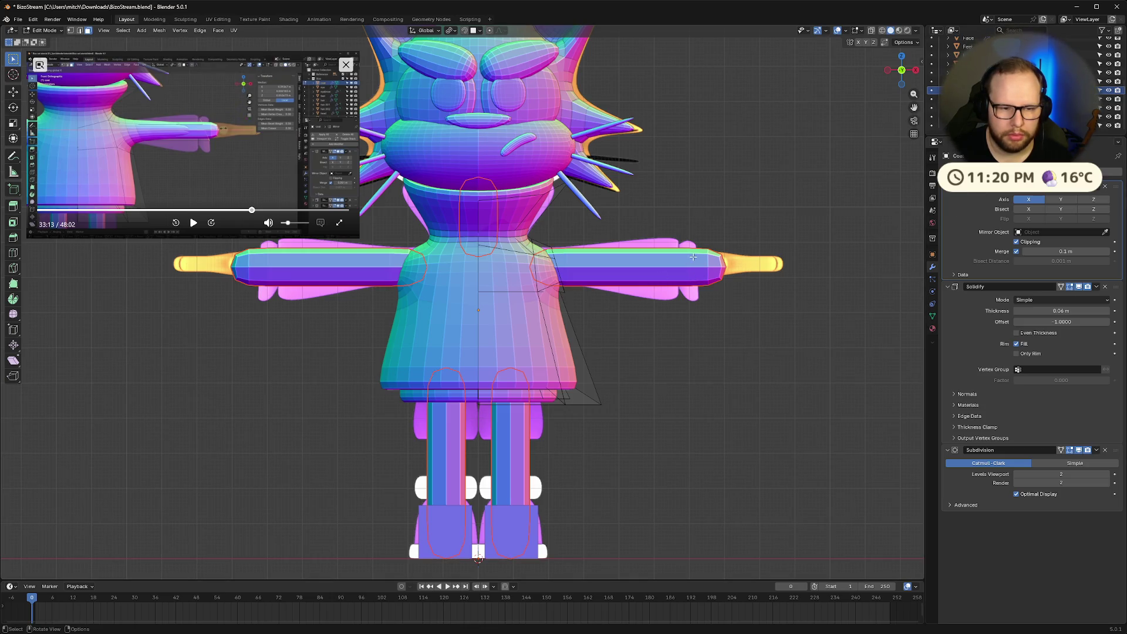
Try a -0.1 thickness adjustment, undo the tweak, and return to Object Mode
click(1050, 311)
text(-0.1)
key(Return)
drag(1050, 310, 1080, 311)
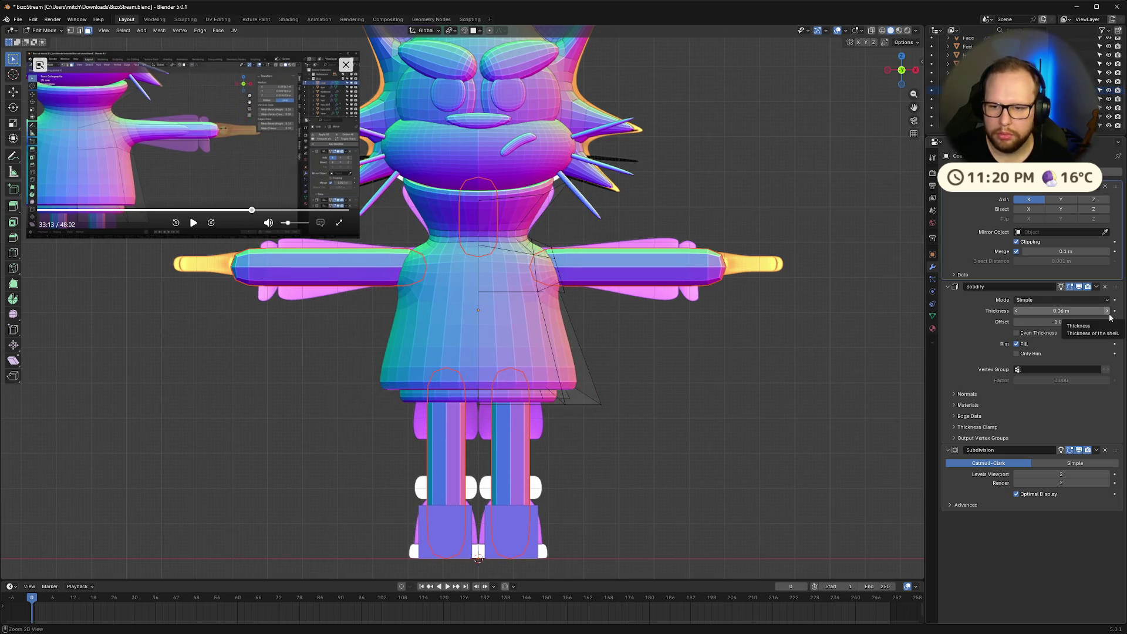
key(ctrl+z)
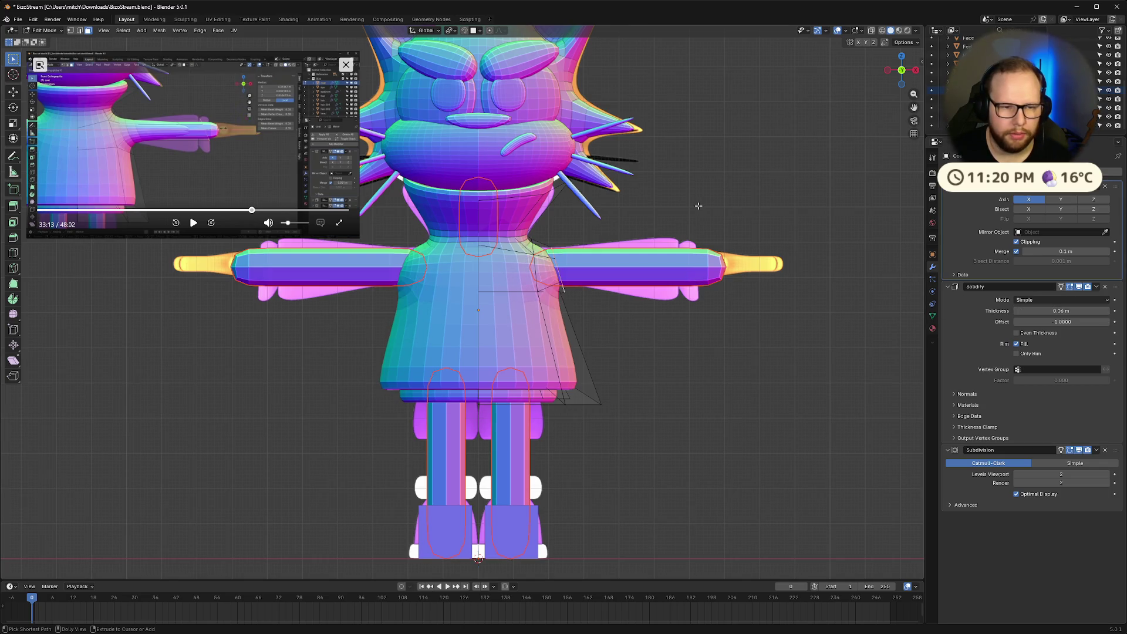
key(Tab)
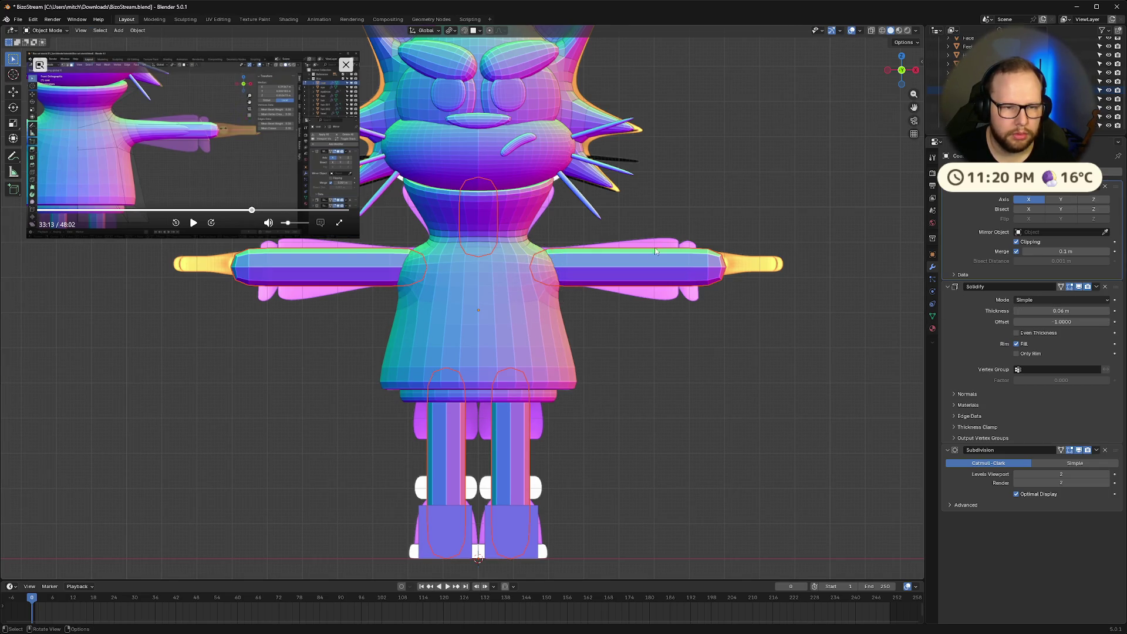
Set the arm's Mirror merge distance to 0 m and apply its scale, then return to front view
click(640, 265)
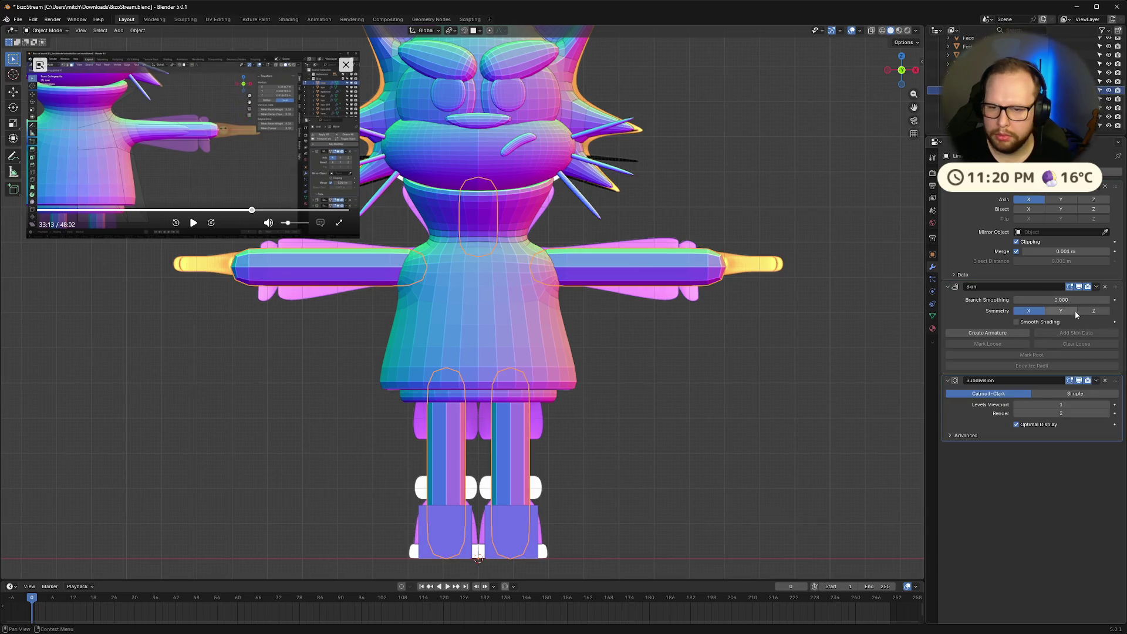
mouse_move(1066, 252)
mouse_down()
mouse_move(1045, 251)
mouse_move(1098, 251)
mouse_move(1065, 251)
mouse_up()
text(0)
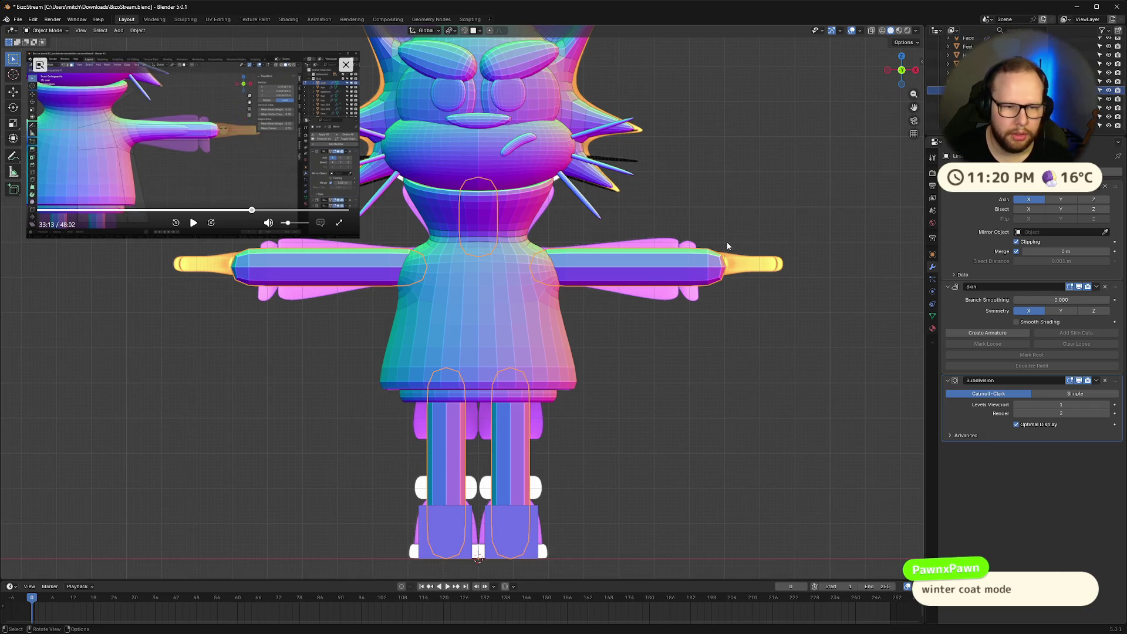
key(ctrl+a)
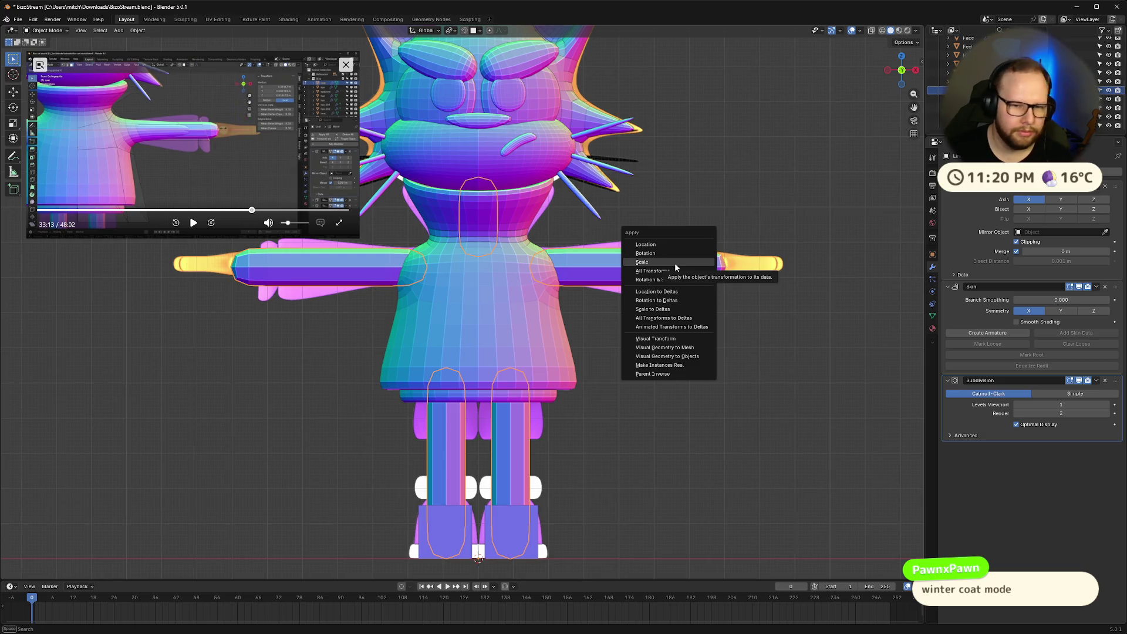
click(675, 263)
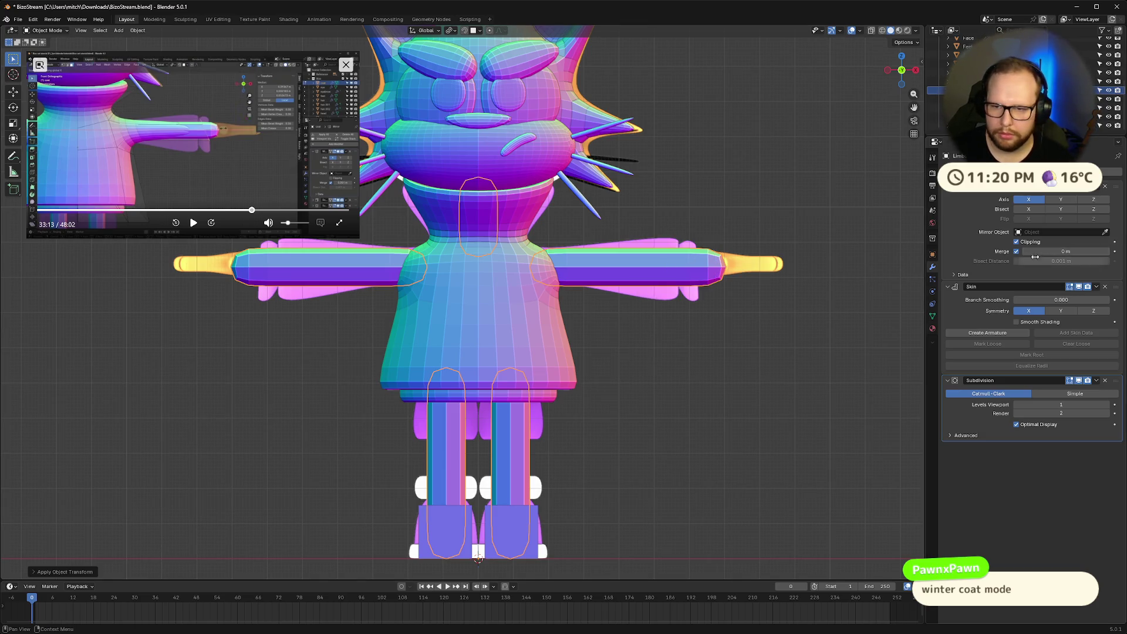
mouse_move(693, 276)
middle_down()
mouse_move(761, 283)
mouse_move(705, 290)
mouse_move(805, 279)
mouse_move(781, 282)
middle_up()
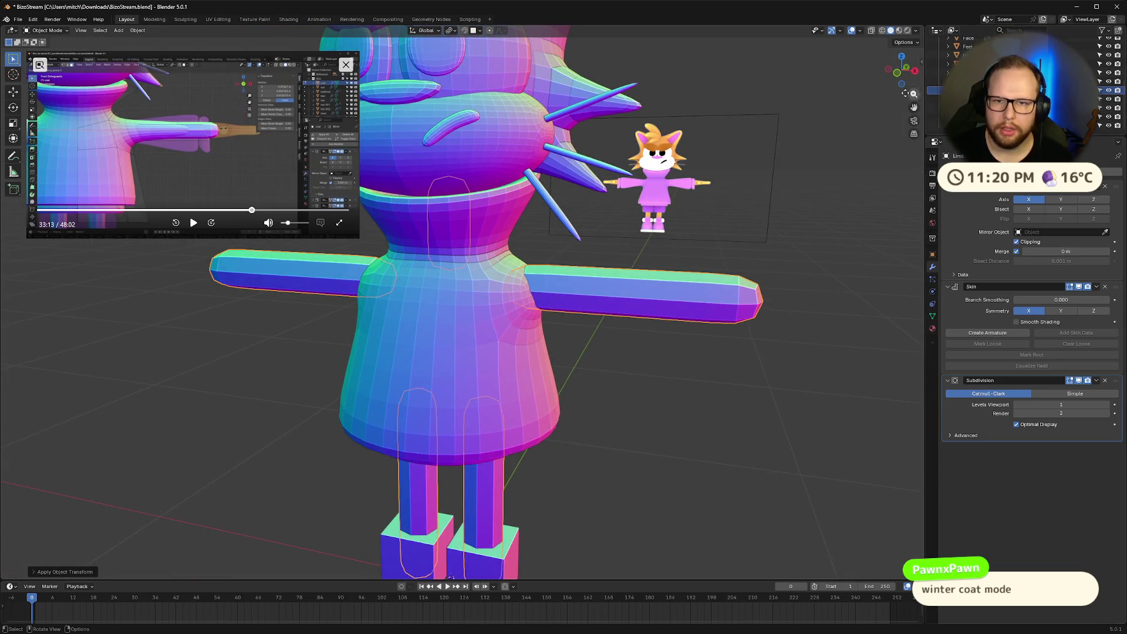
click(902, 75)
click(700, 303)
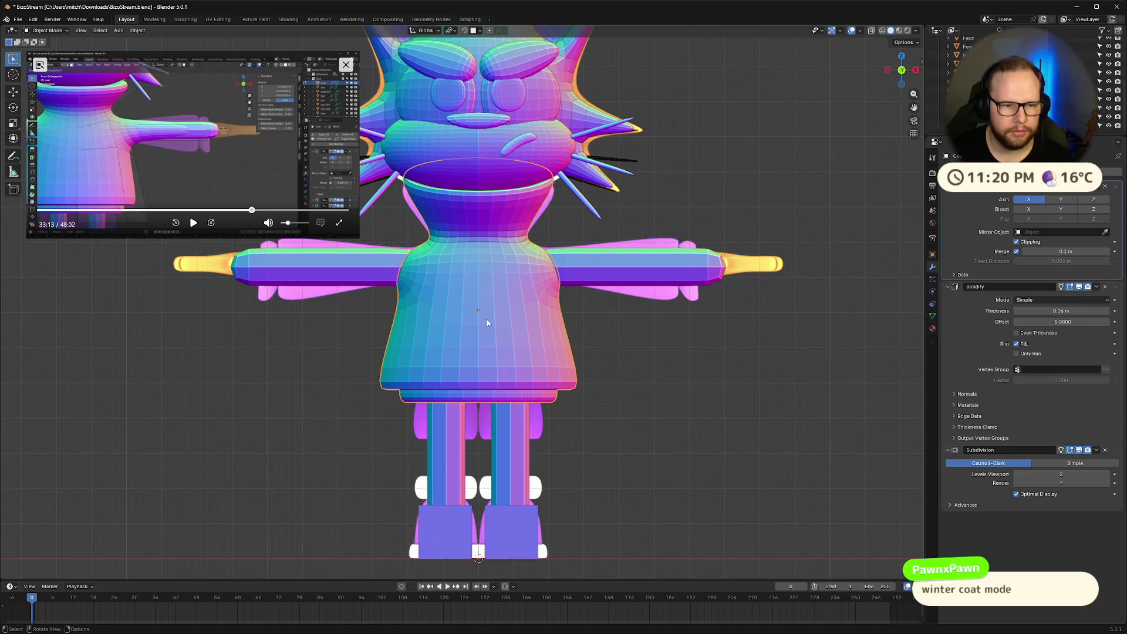
In the coat's Edit Mode, select the edge loop where the sleeve meets the arm
key(Tab)
mouse_move(735, 298)
middle_down()
mouse_move(543, 298)
mouse_move(507, 267)
middle_up()
scroll(543, 298, up, 4)
alt+click(544, 298)
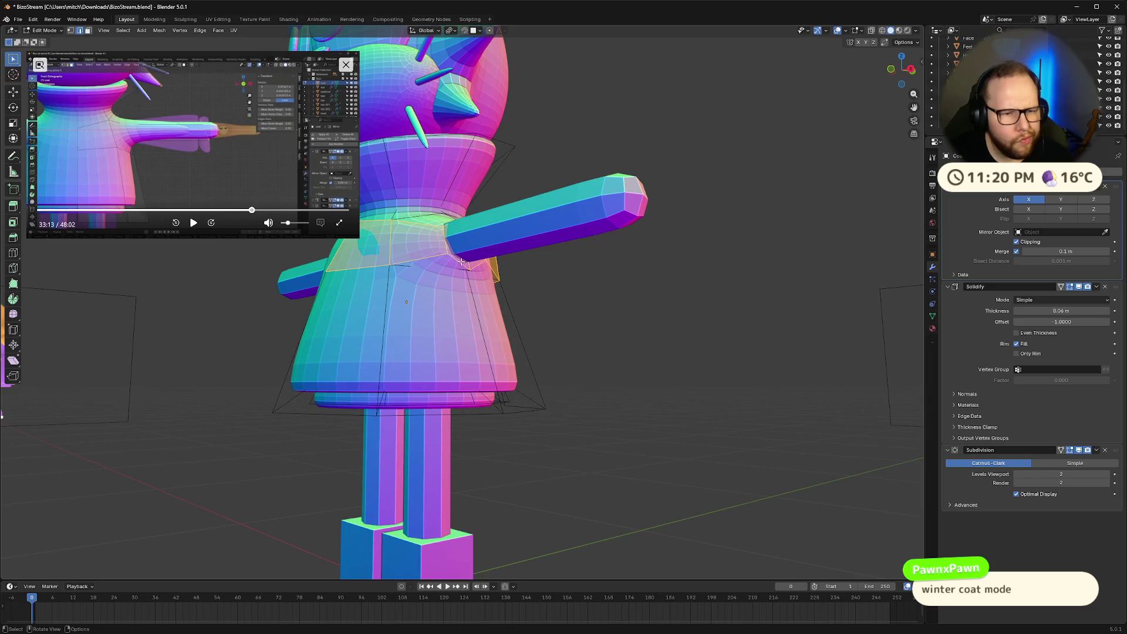
click(507, 267)
alt+click(446, 241)
mouse_move(446, 241)
middle_down()
mouse_move(418, 301)
mouse_move(495, 310)
middle_up()
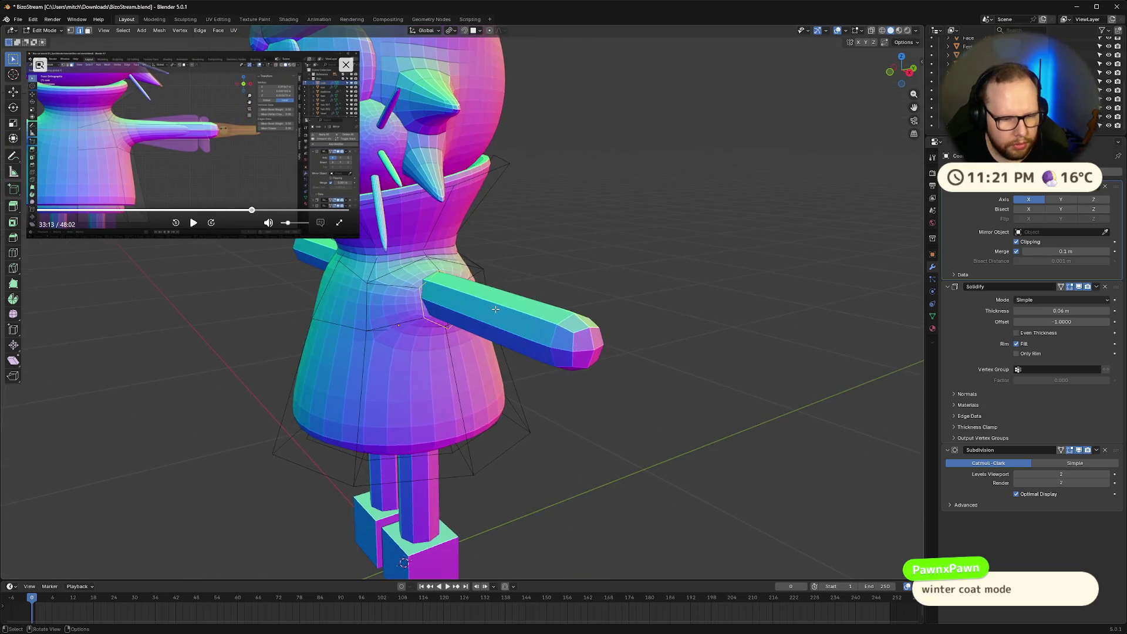
Resize the sleeve-end loop and extend it outward along the X axis
key(g)
key(s)
click(493, 305)
mouse_move(493, 306)
middle_down()
mouse_move(493, 283)
mouse_move(614, 269)
middle_up()
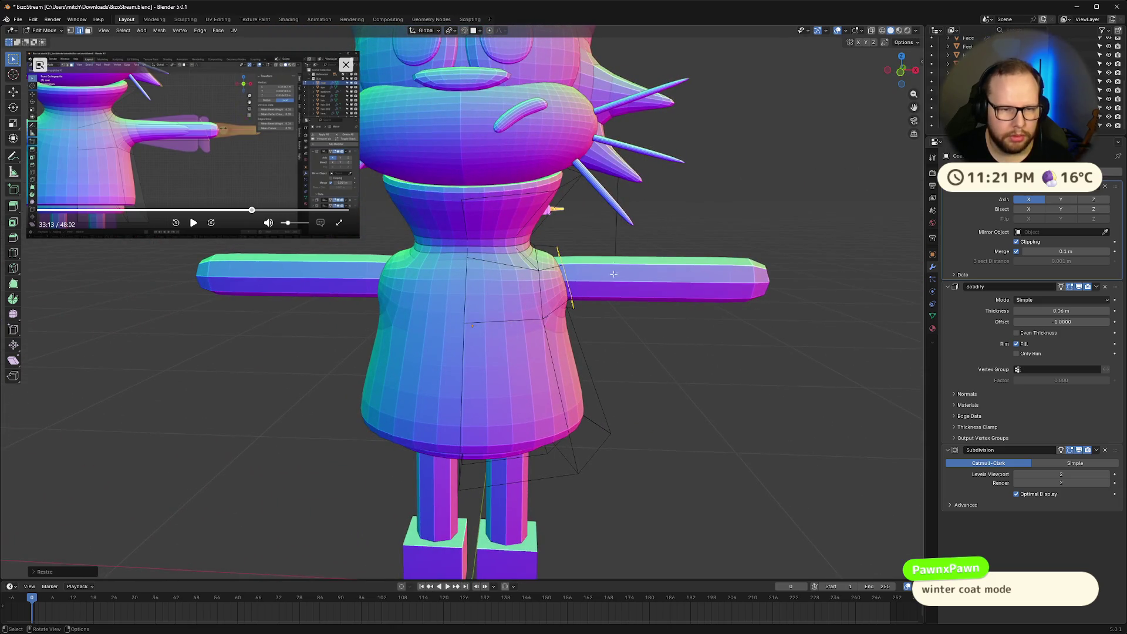
key(g)
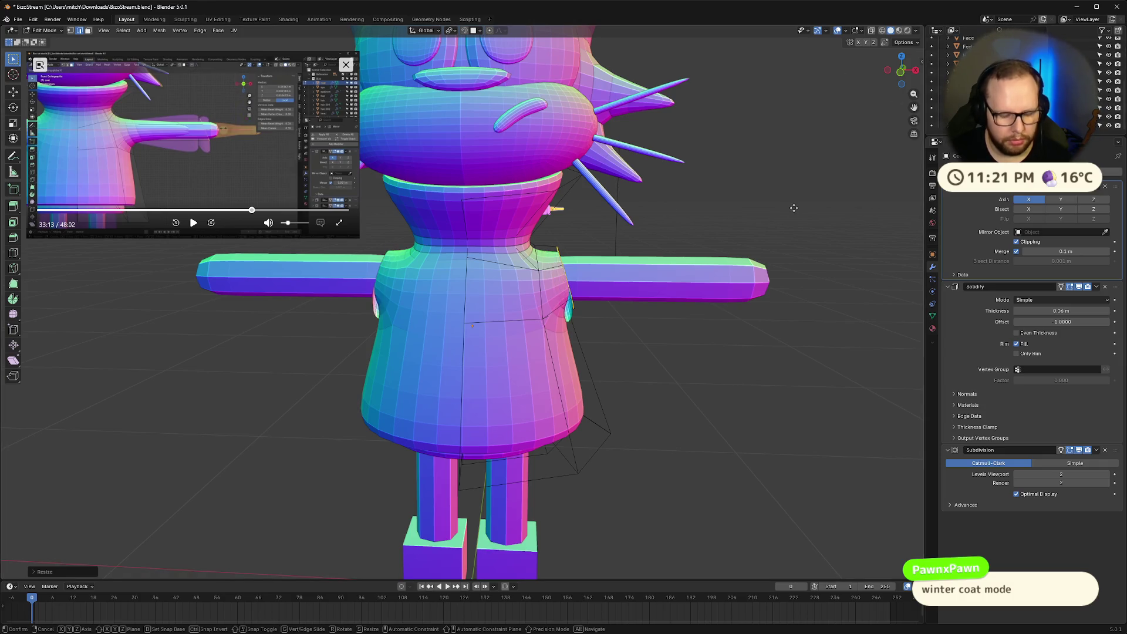
key(x)
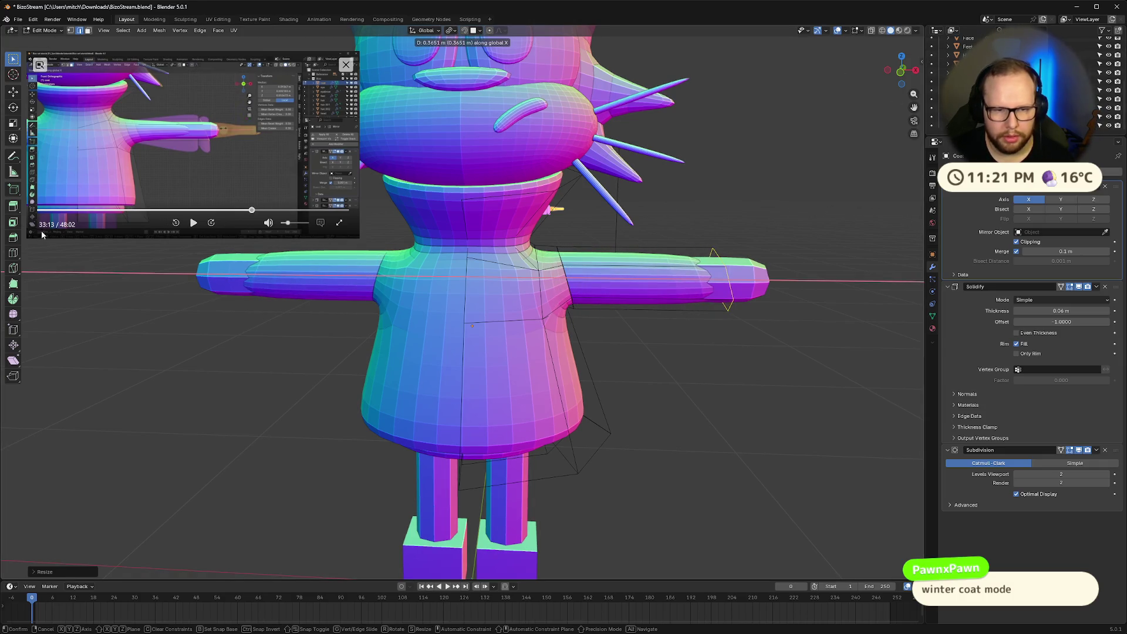
key(Return)
Check the extended sleeve from front and shoulder views, leaving the loop unrotated, and resume the tutorial
mouse_move(602, 264)
middle_down()
mouse_move(601, 215)
mouse_move(495, 274)
mouse_move(627, 280)
middle_up()
scroll(602, 215, up, 6)
scroll(602, 216, down, 5)
key(KP_1)
key(r)
key(x)
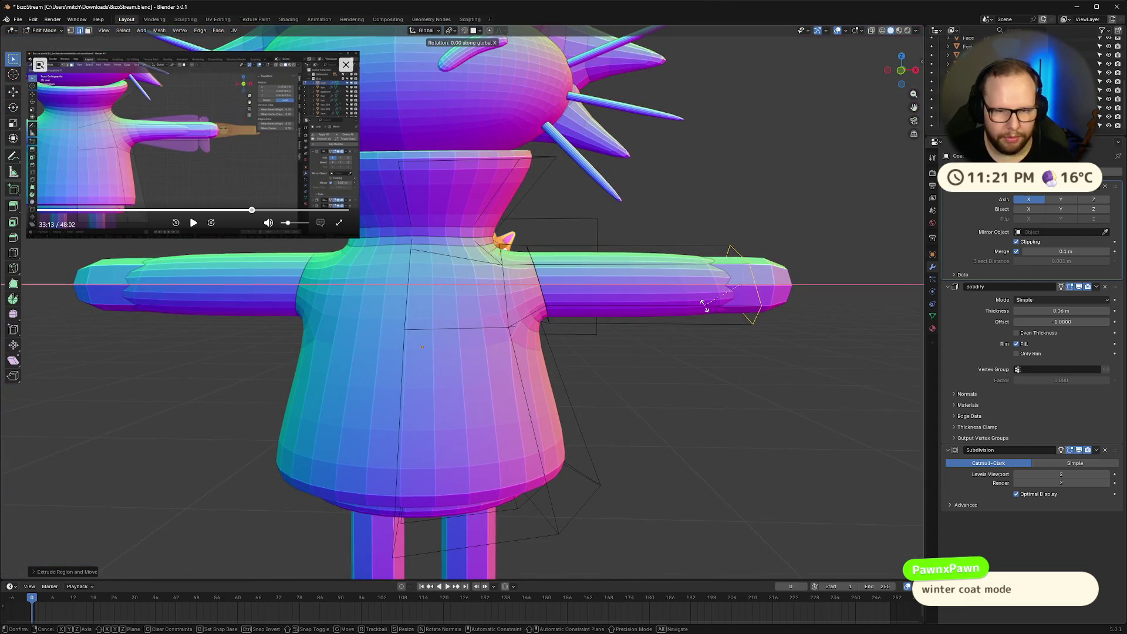
key(Escape)
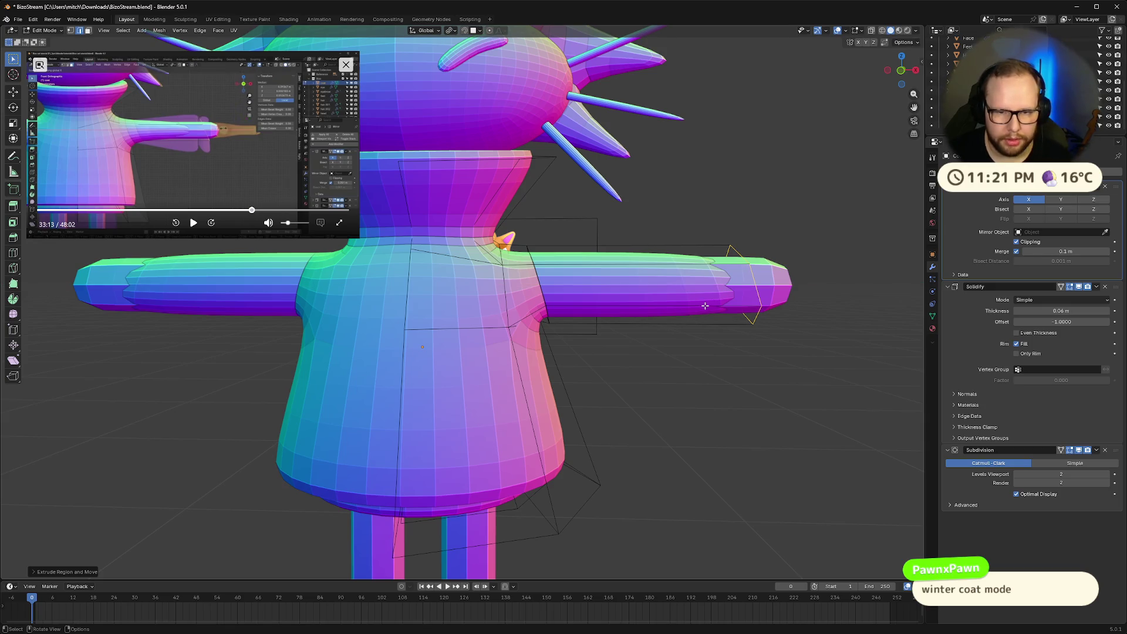
middle_drag(762, 317, 693, 323)
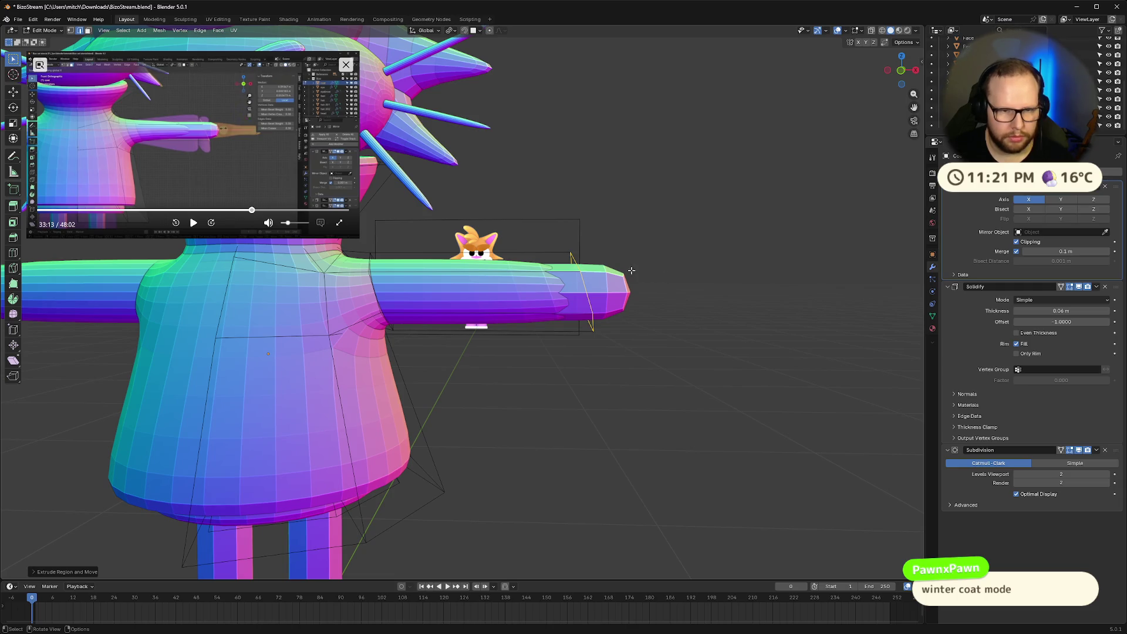
scroll(607, 356, down, 2)
click(194, 222)
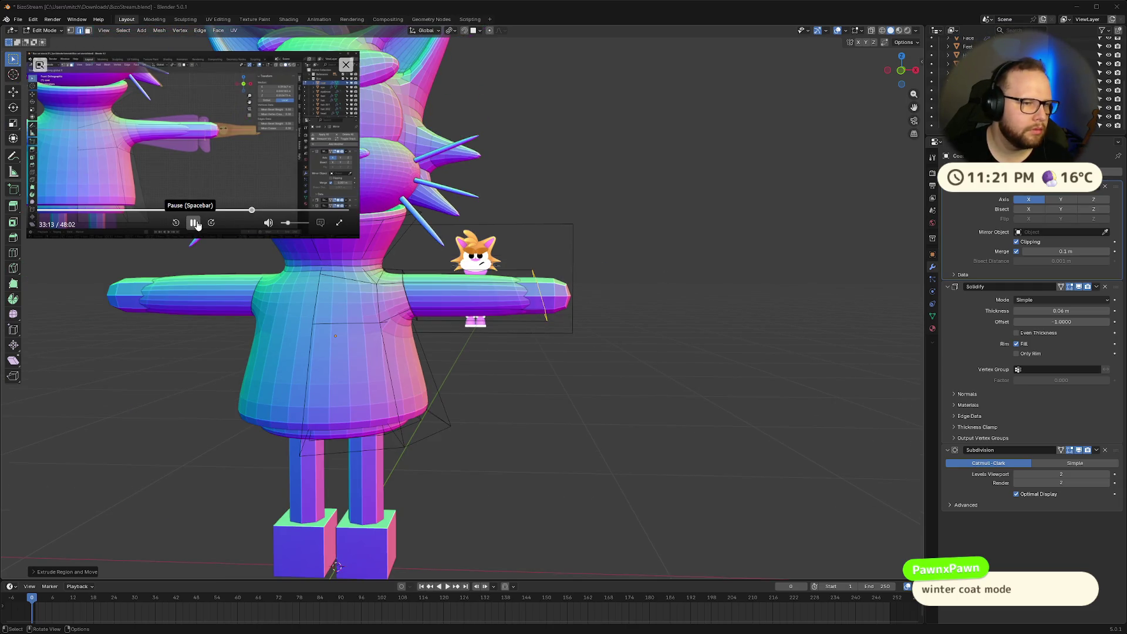
Add a loop cut across the forearm near the wrist
click(194, 222)
click(545, 296)
key(ctrl+r)
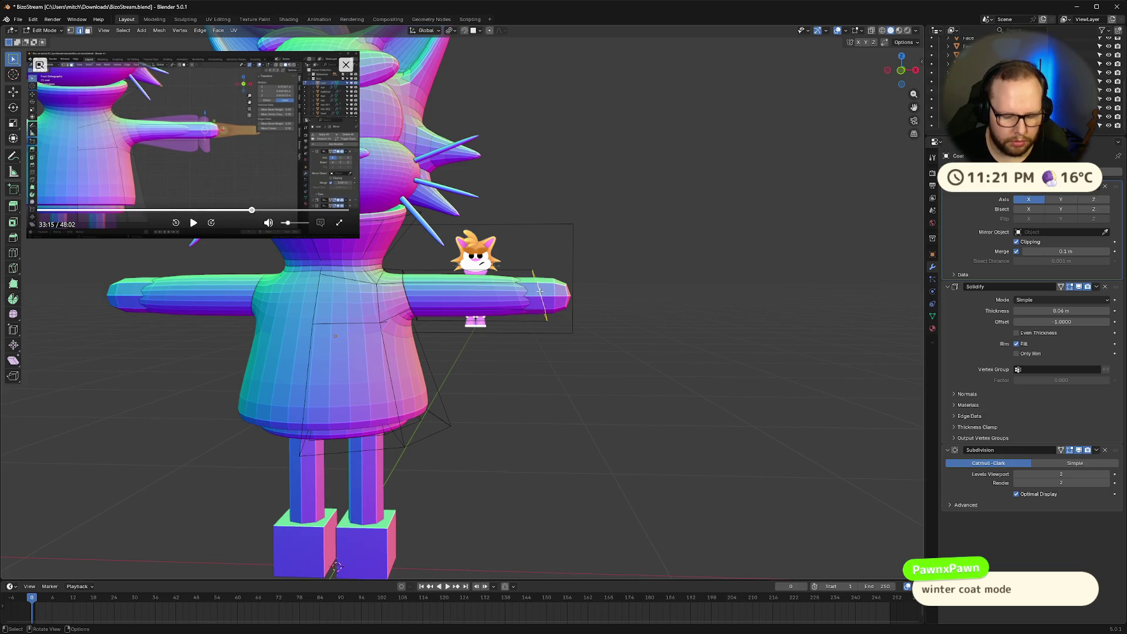
key(r)
click(539, 290)
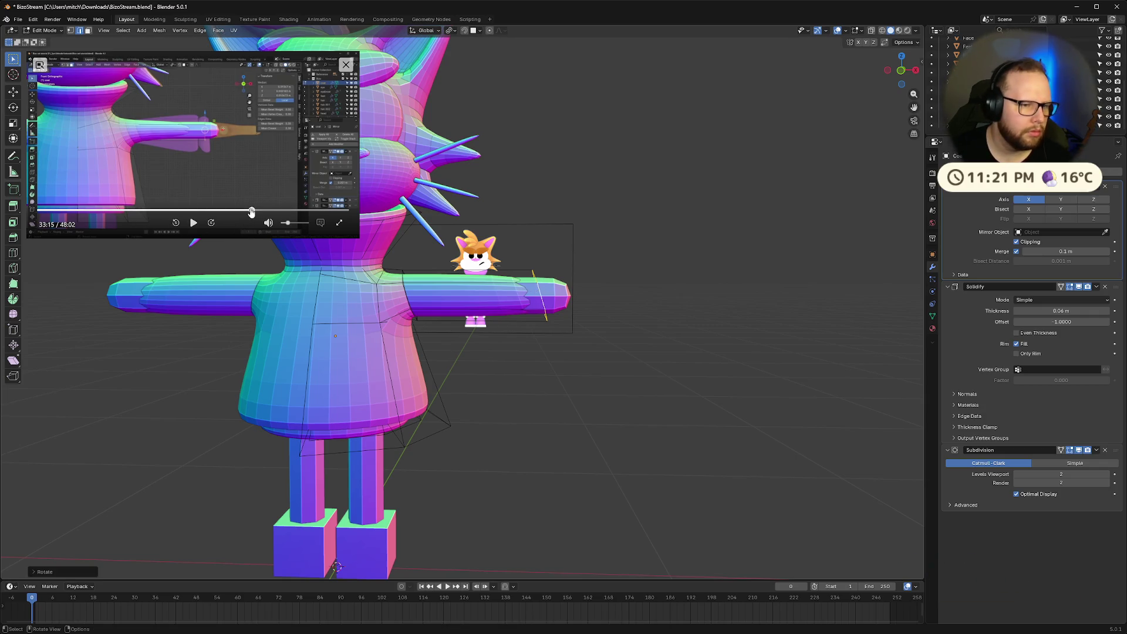
Replay the reference tutorial from 32:57, then from 33:11, to check the next step
click(250, 209)
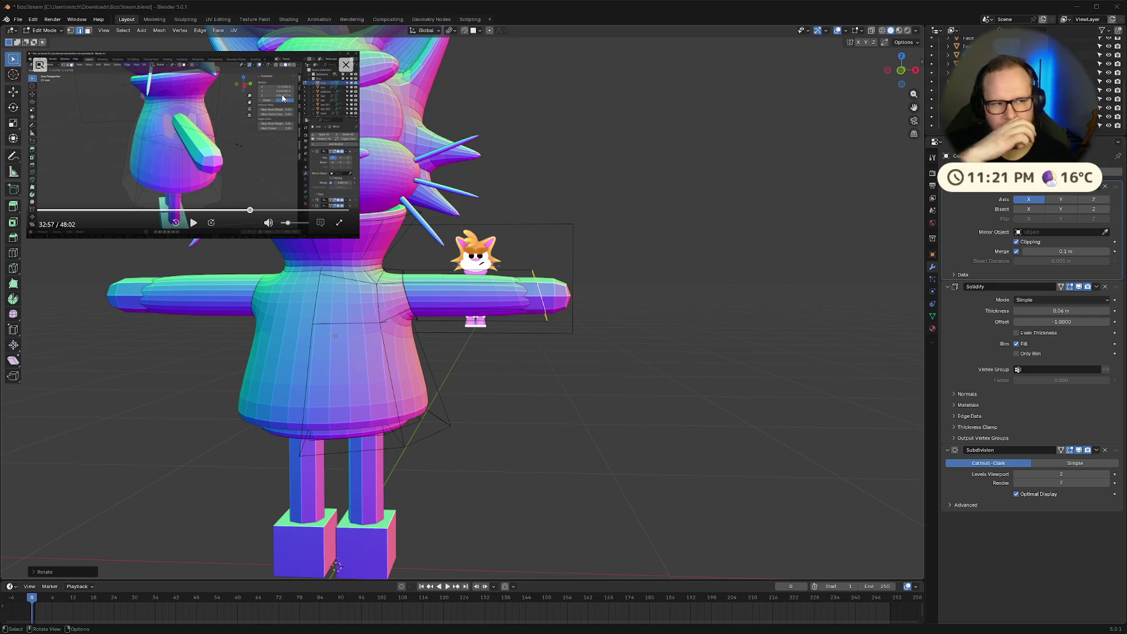
click(193, 222)
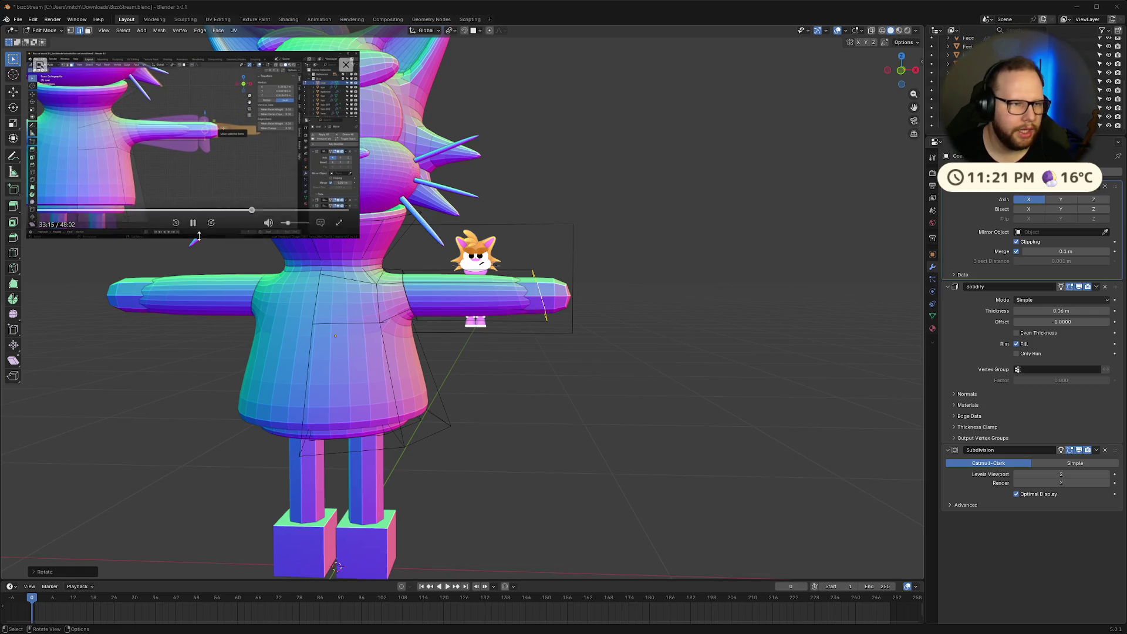
click(176, 223)
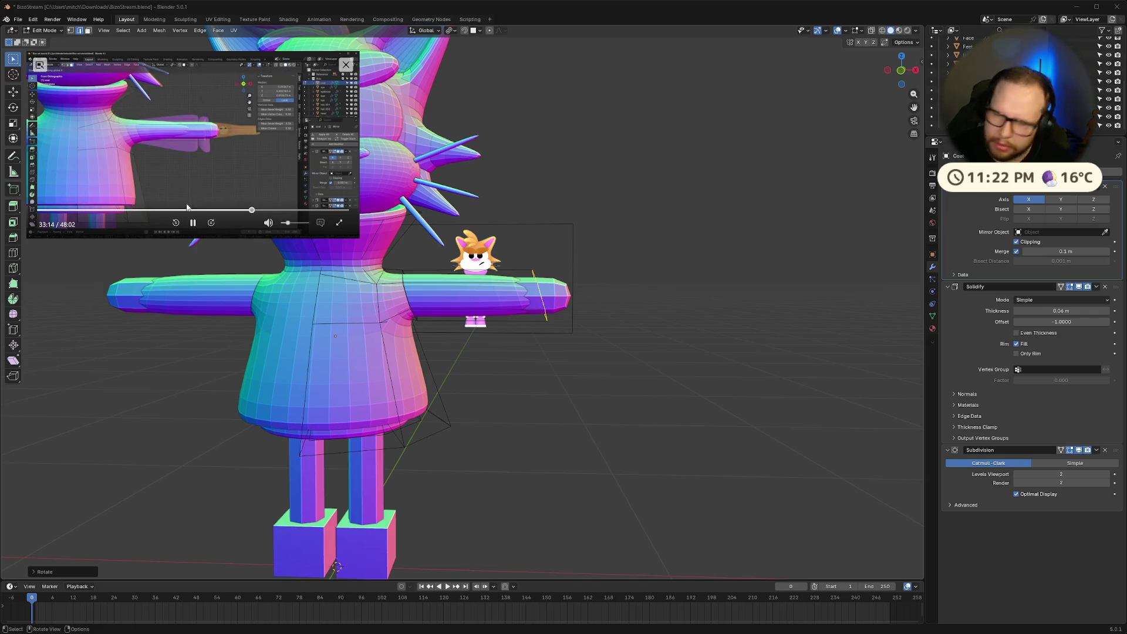
click(193, 222)
middle_drag(655, 257, 568, 273)
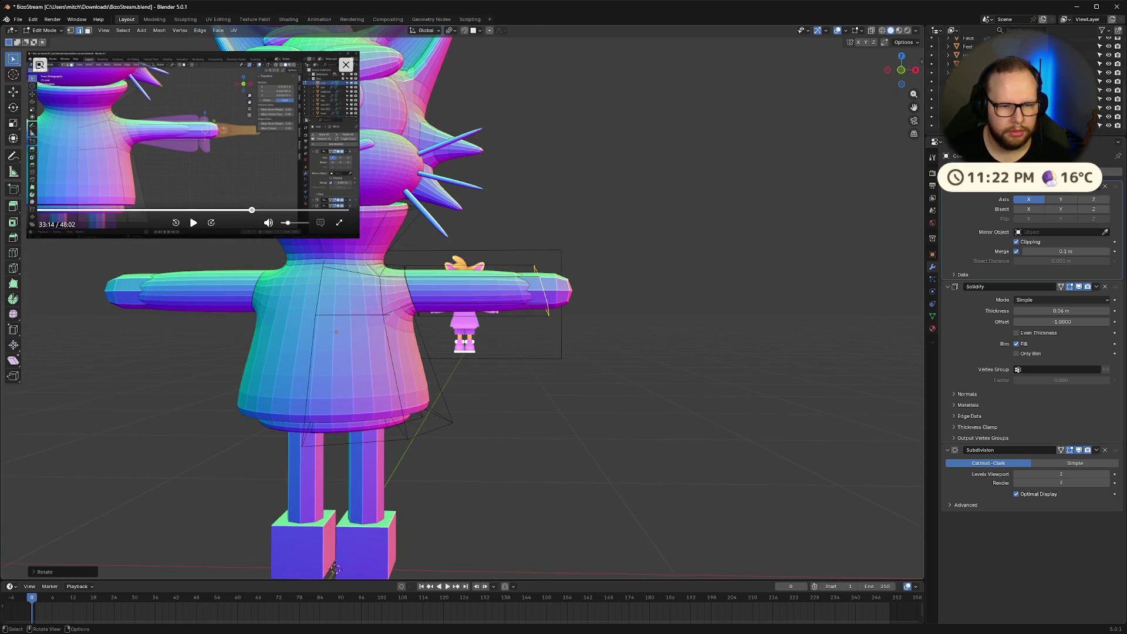
Flatten the wrist loop to zero width on X, then shrink it slightly
key(s)
key(x)
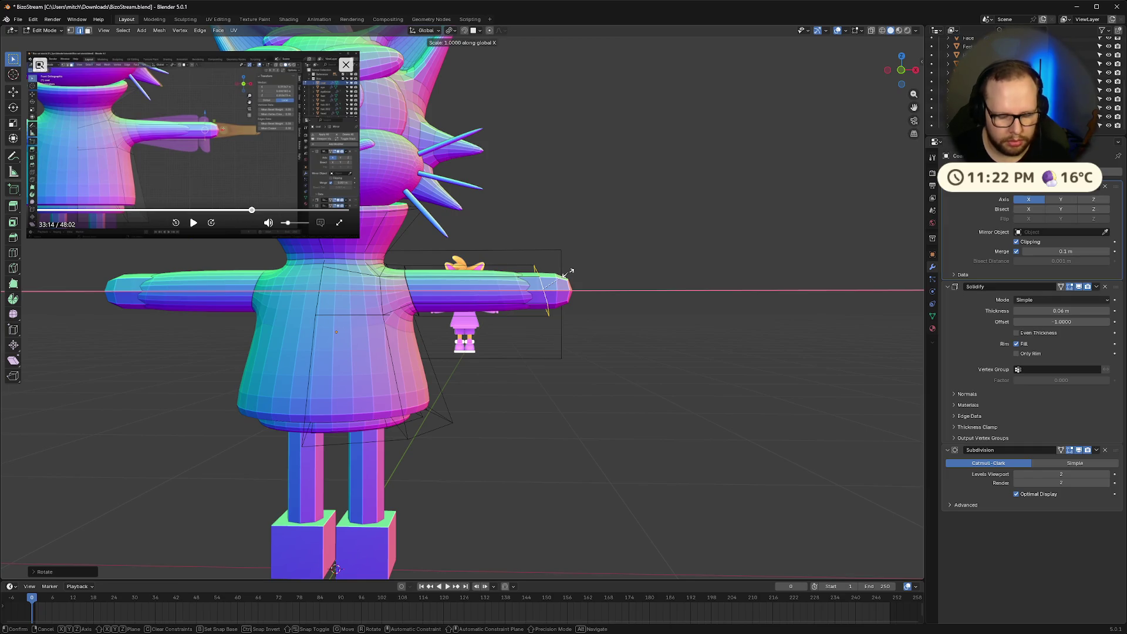
key(0)
key(Return)
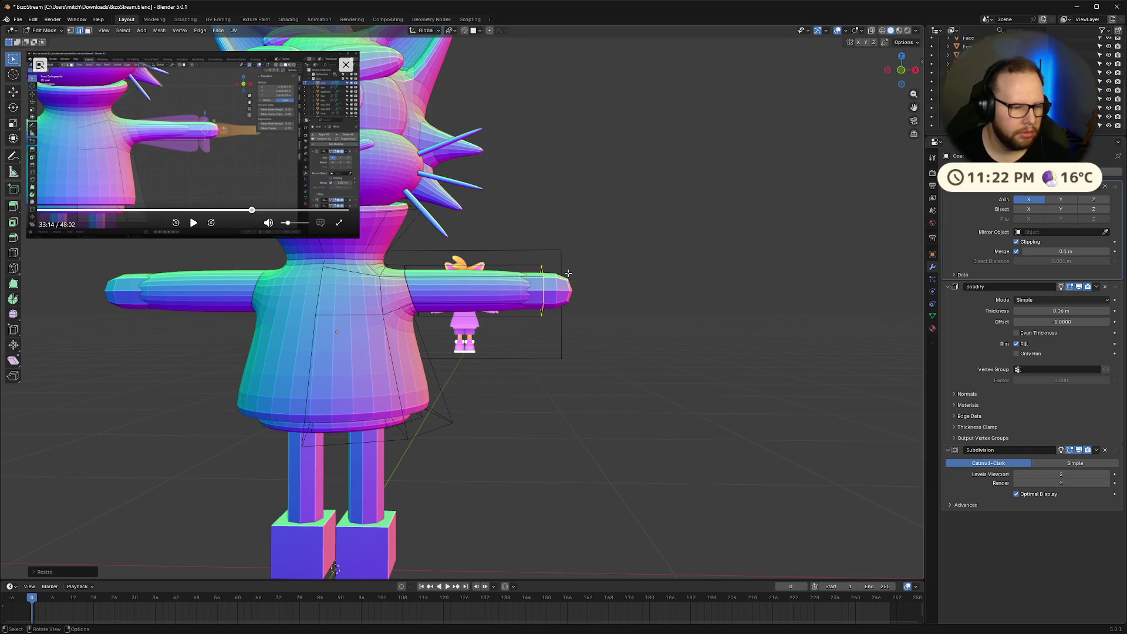
key(s)
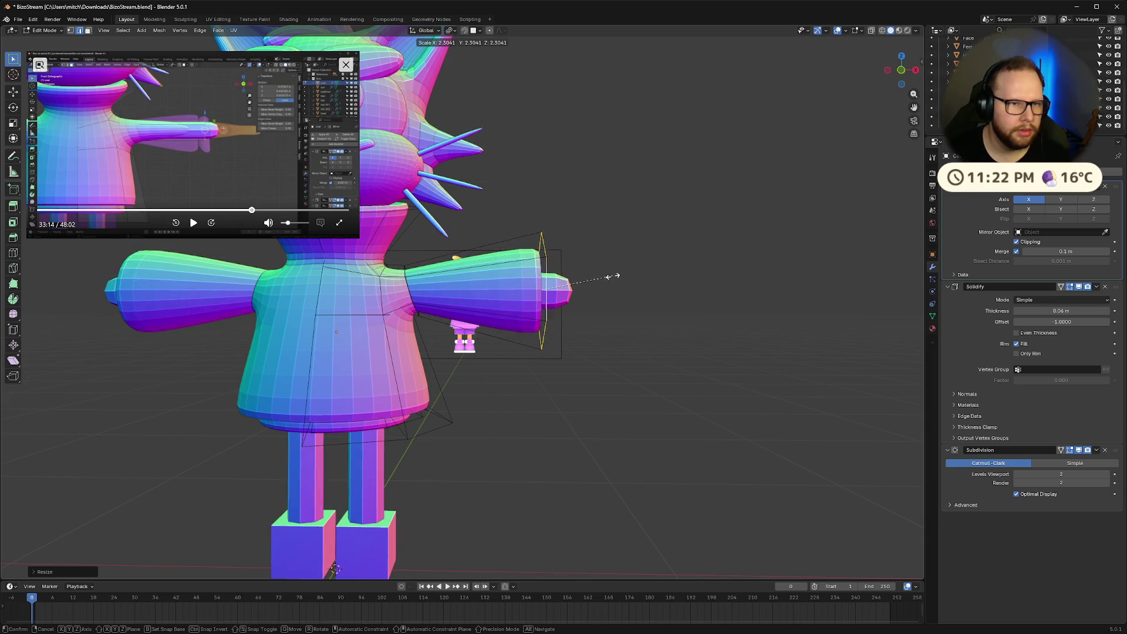
click(606, 277)
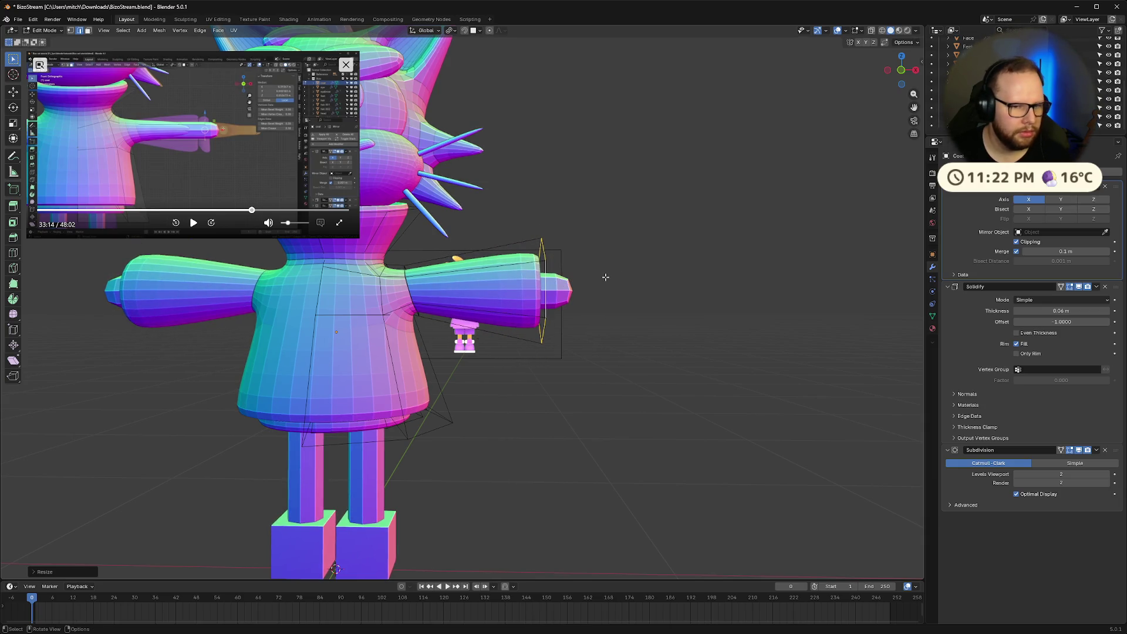
scroll(646, 290, down, 3)
middle_drag(634, 292, 652, 297)
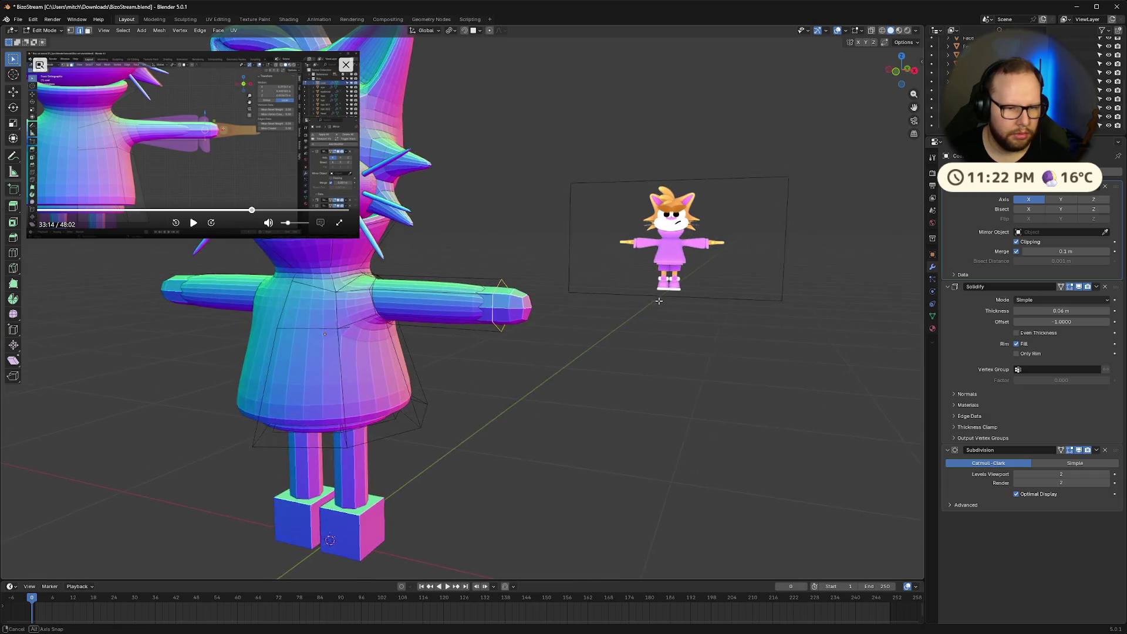
scroll(679, 305, up, 3)
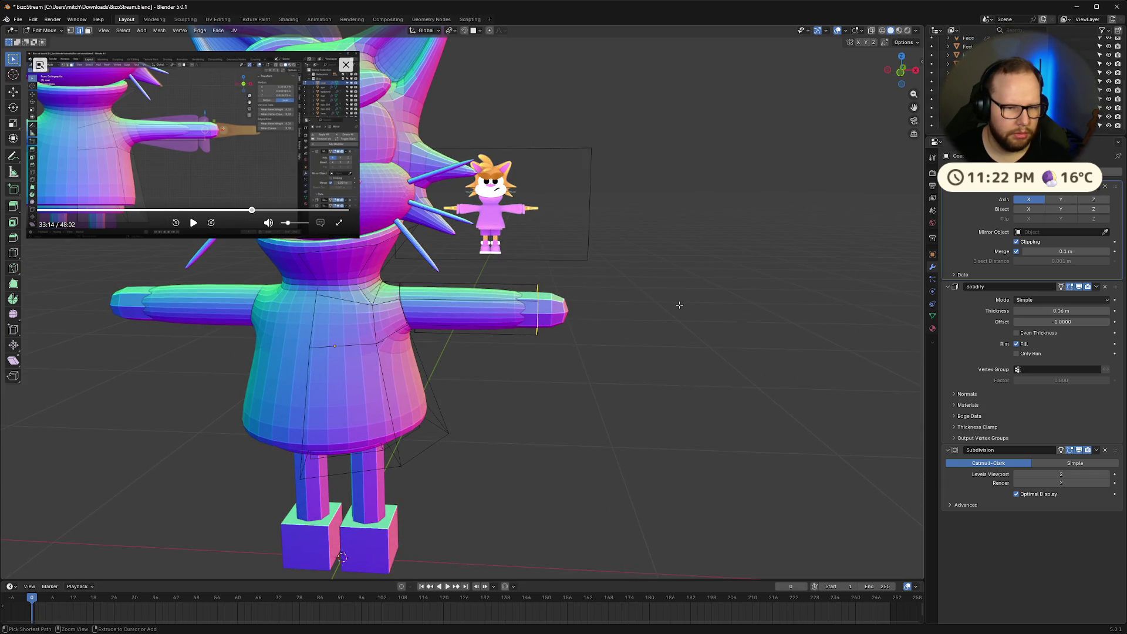
Flatten the arm-tip loop to zero X width again and compare against the tutorial
key(s)
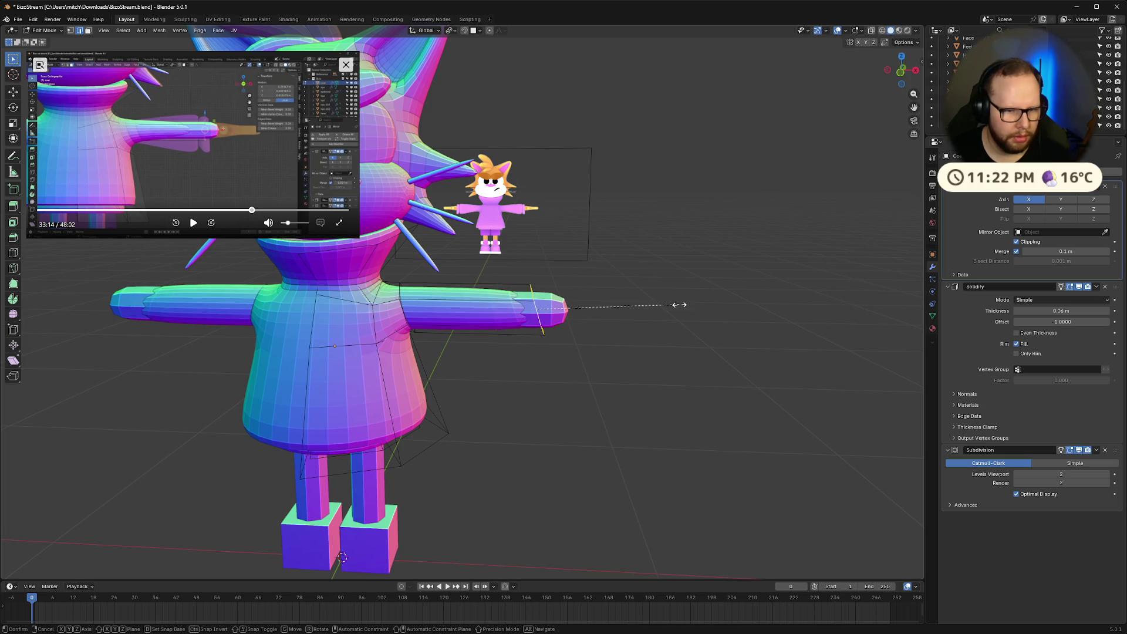
key(x)
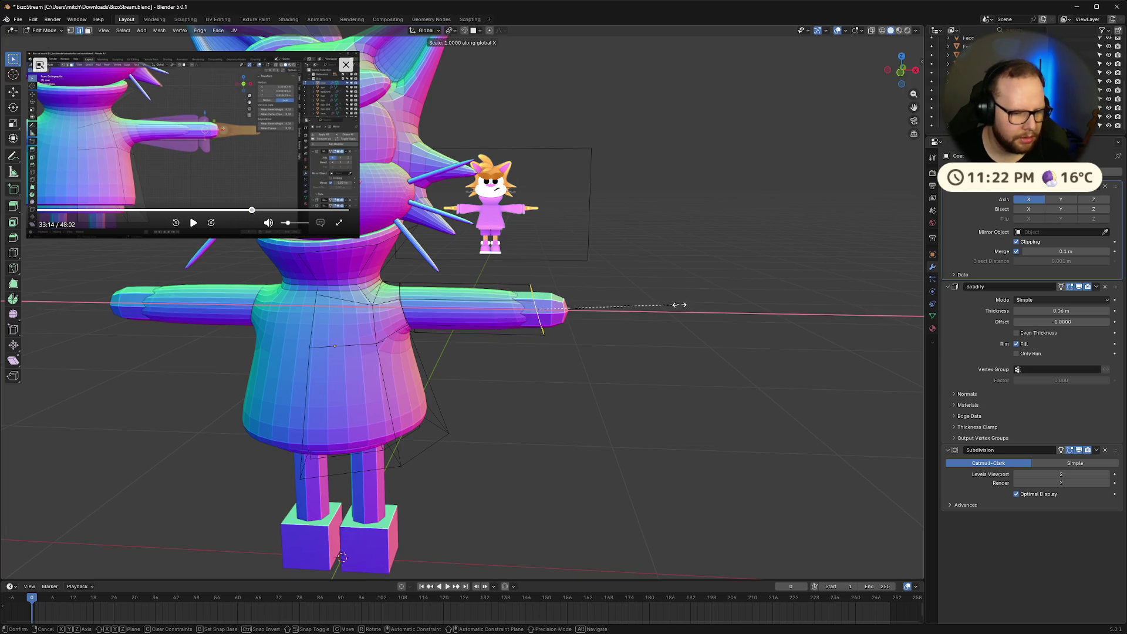
key(0)
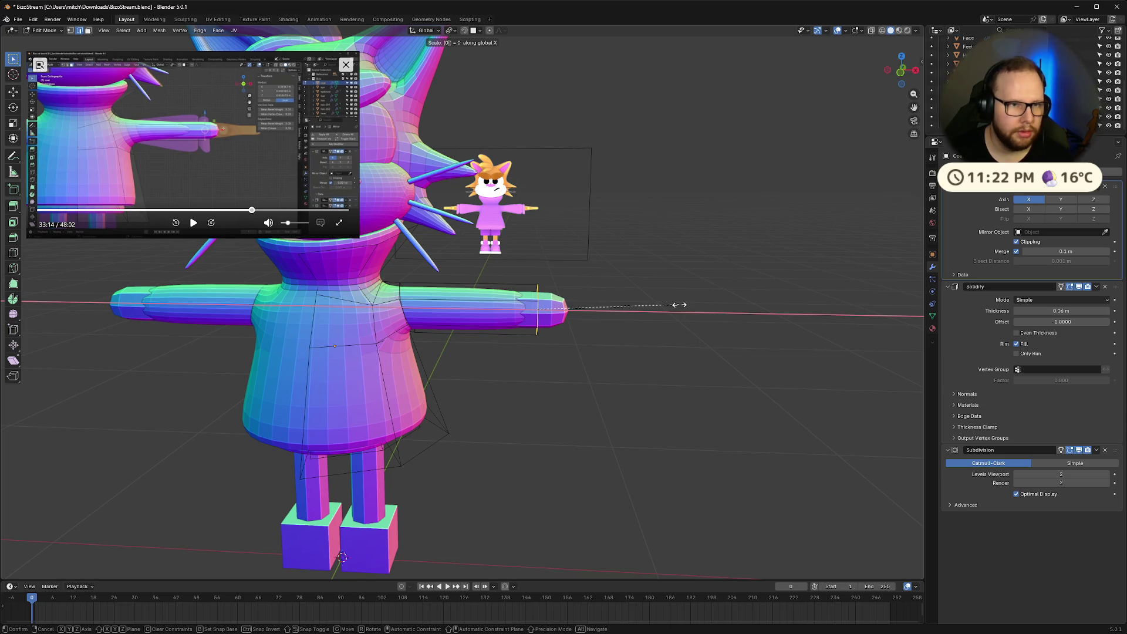
key(Return)
mouse_move(619, 330)
middle_down()
mouse_move(515, 323)
mouse_move(617, 342)
middle_up()
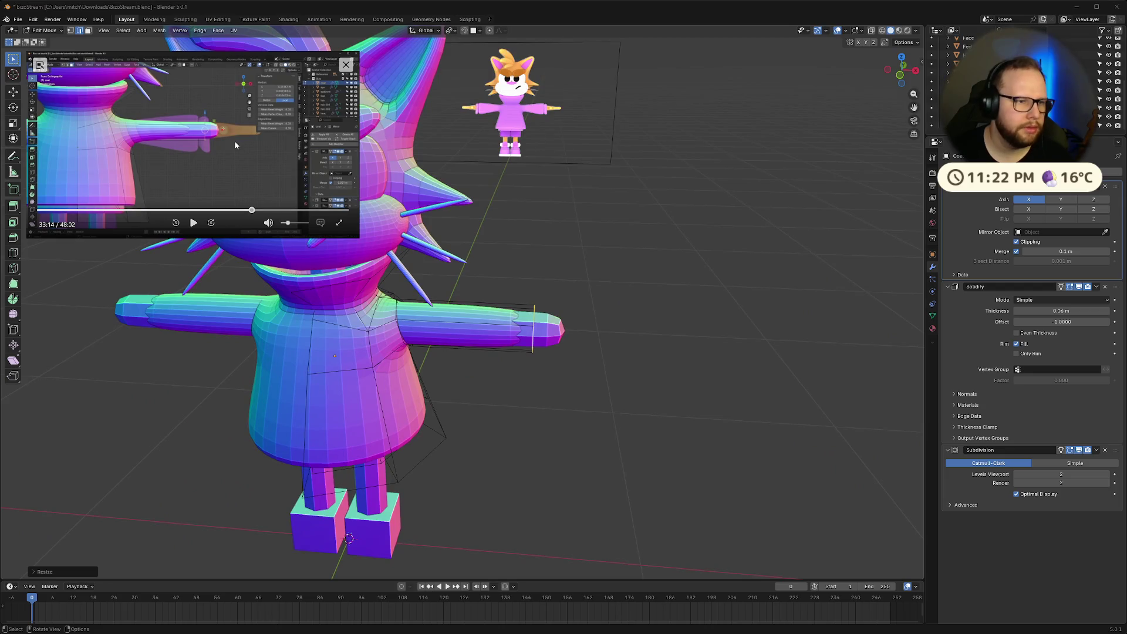
click(193, 223)
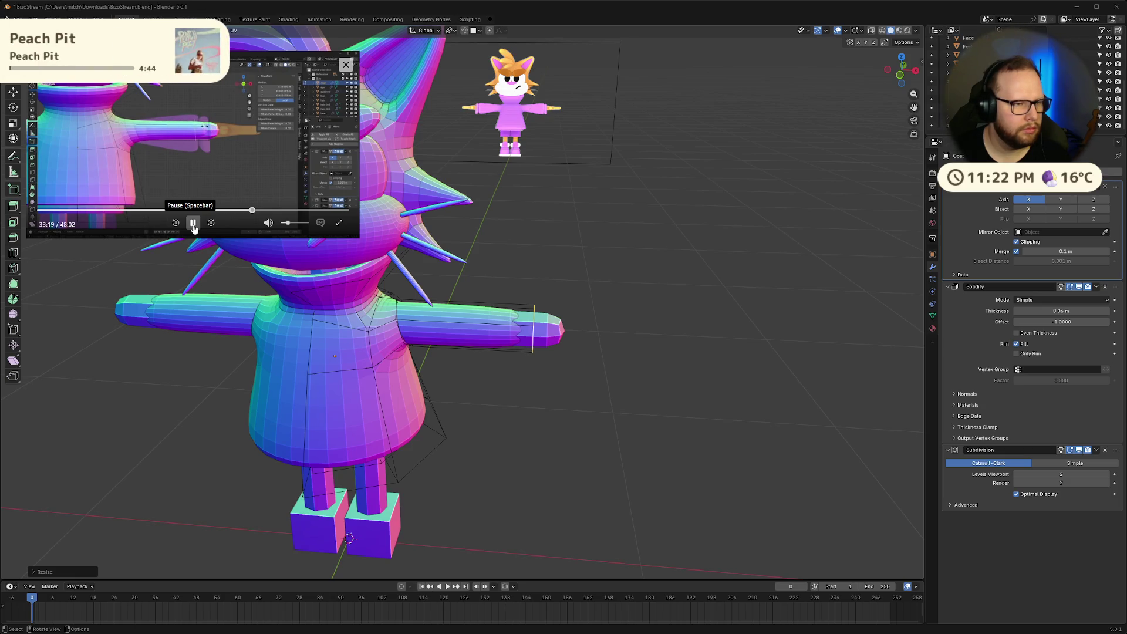
click(193, 227)
In front view, slide the arm's edge loop along X toward the arm's end
click(900, 76)
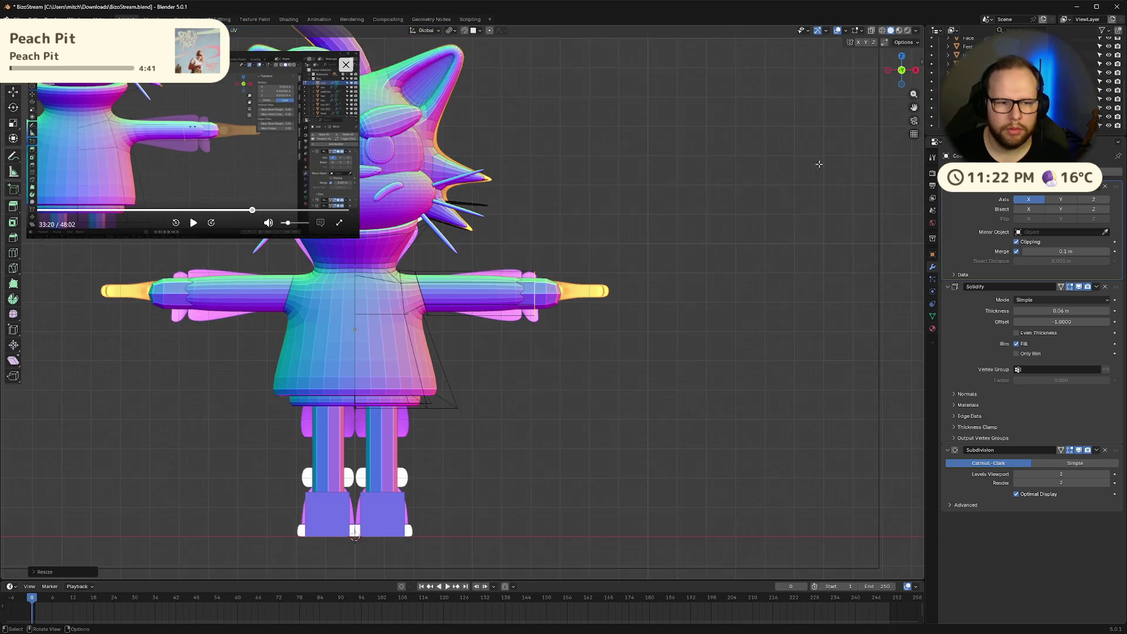
scroll(574, 291, up, 3)
scroll(599, 293, up, 1)
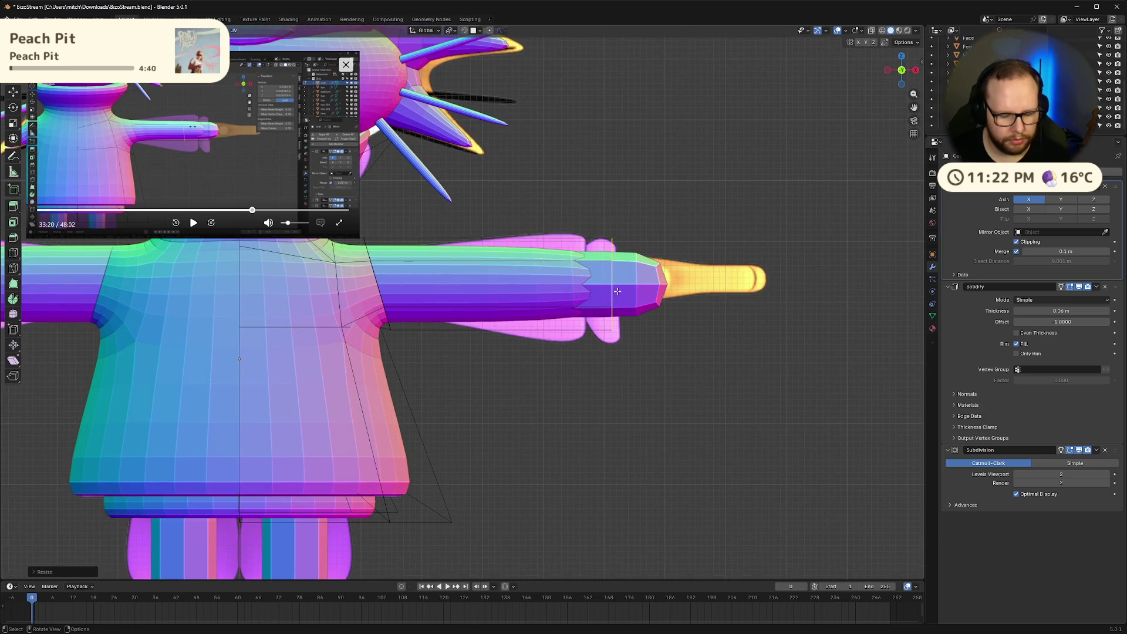
key(g)
key(x)
click(612, 293)
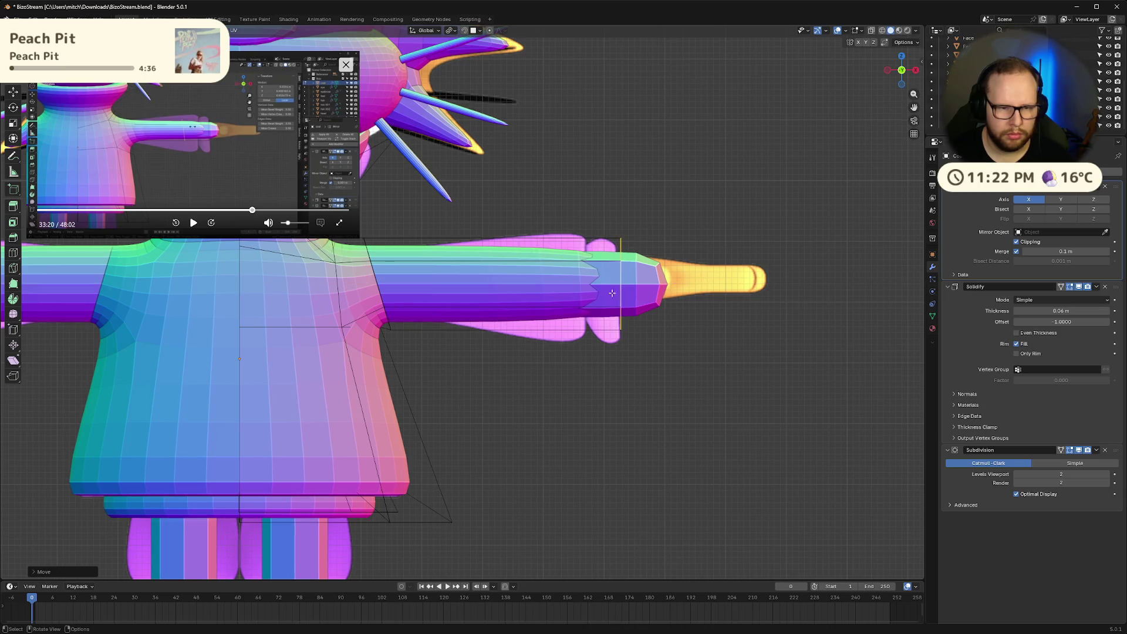
Add a new loop cut near the arm's end and slide it along X
key(ctrl+r)
click(532, 295)
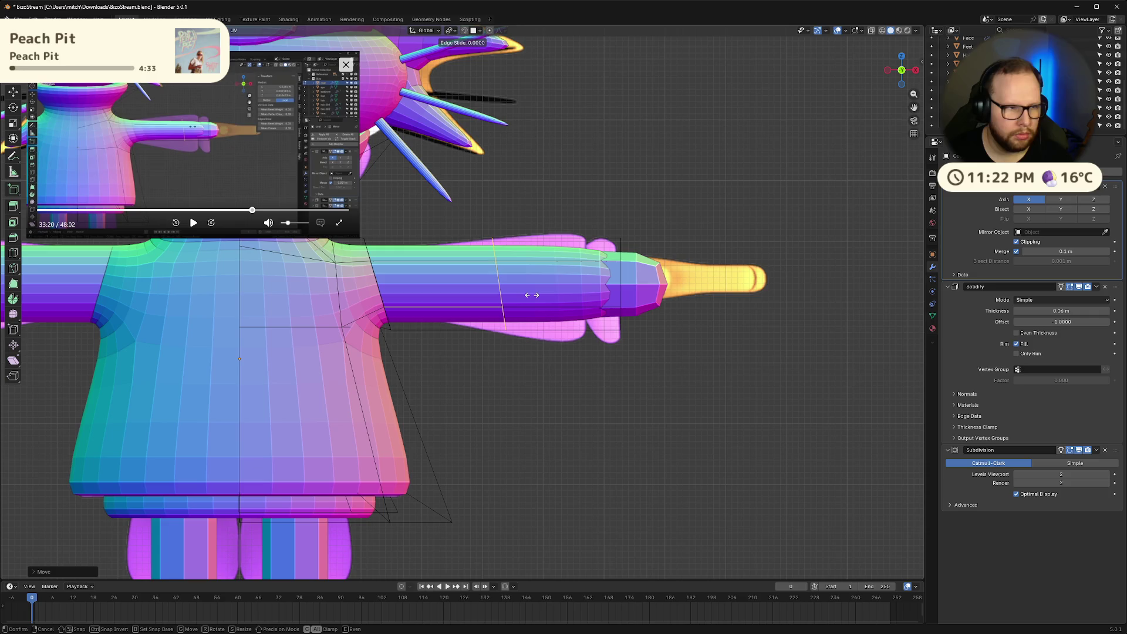
click(532, 295)
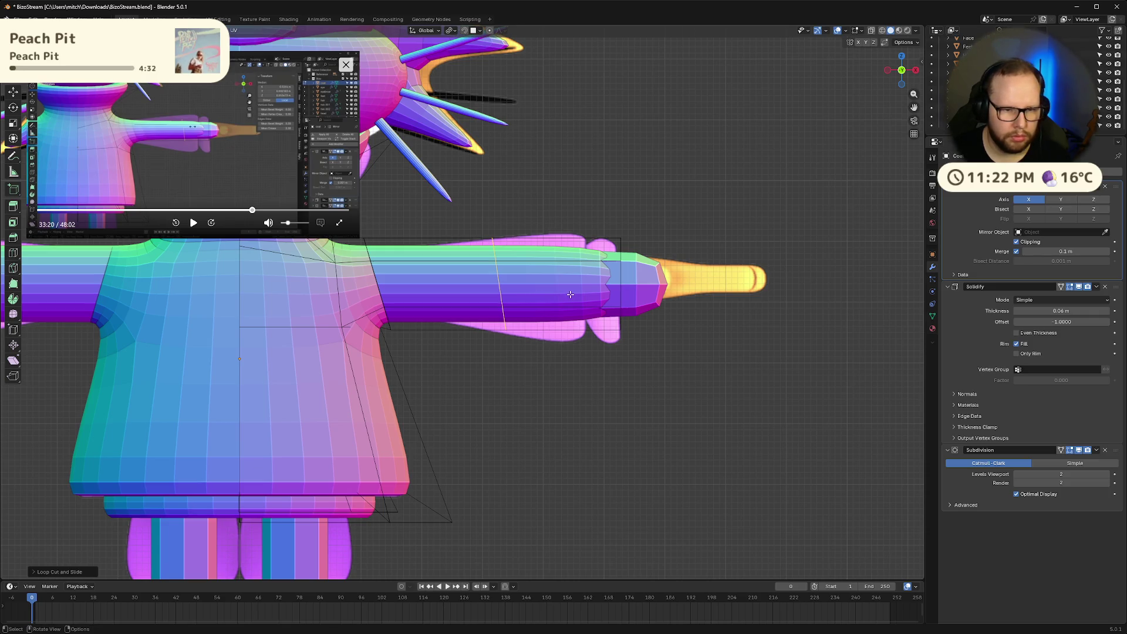
key(g)
key(x)
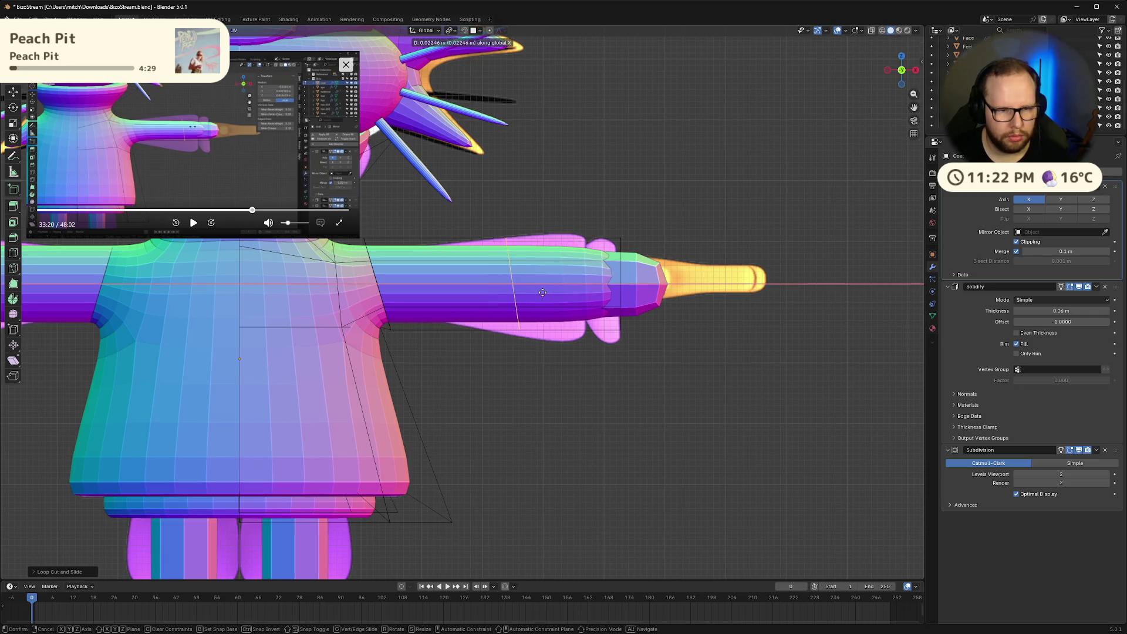
click(611, 292)
Flatten the new loop to zero width on X, then enlarge it to widen the arm
key(s)
key(x)
key(0)
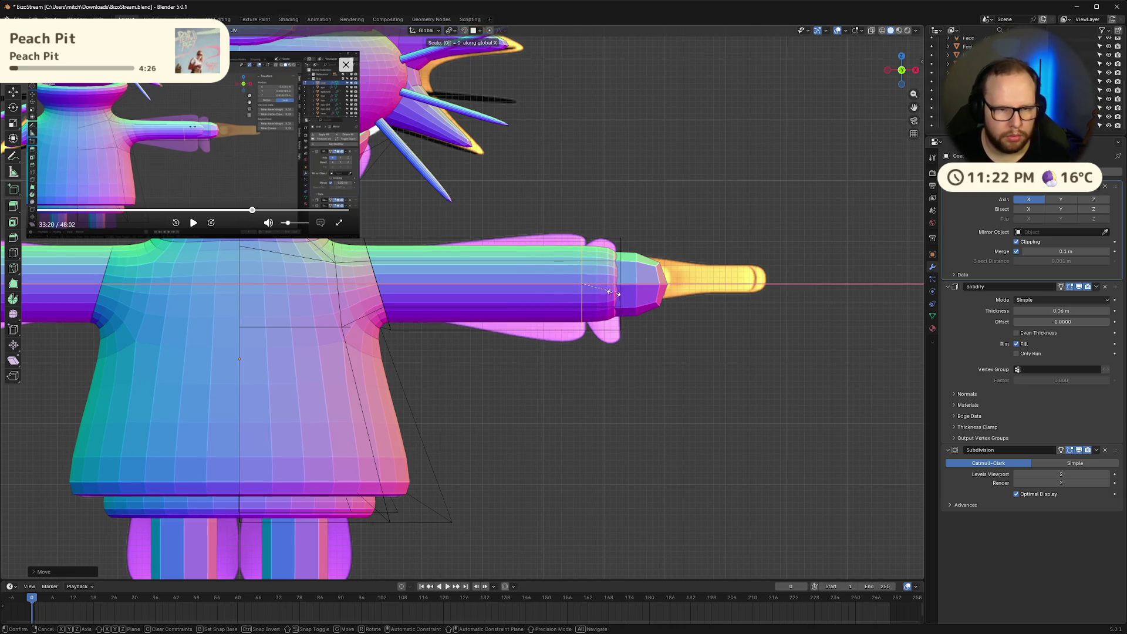
key(Return)
key(s)
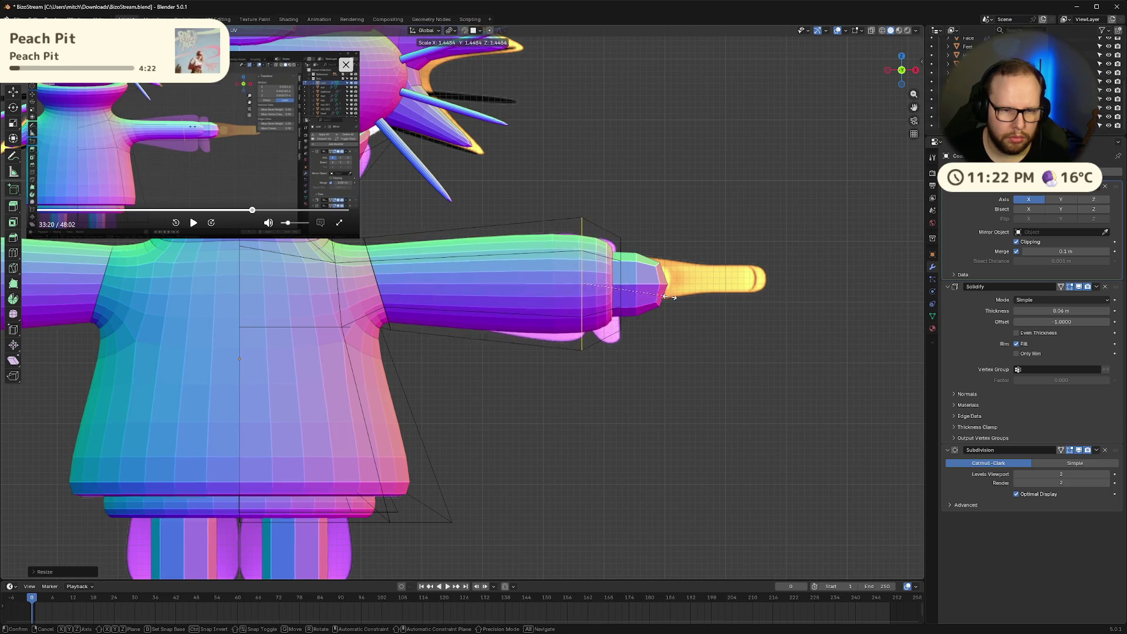
click(692, 290)
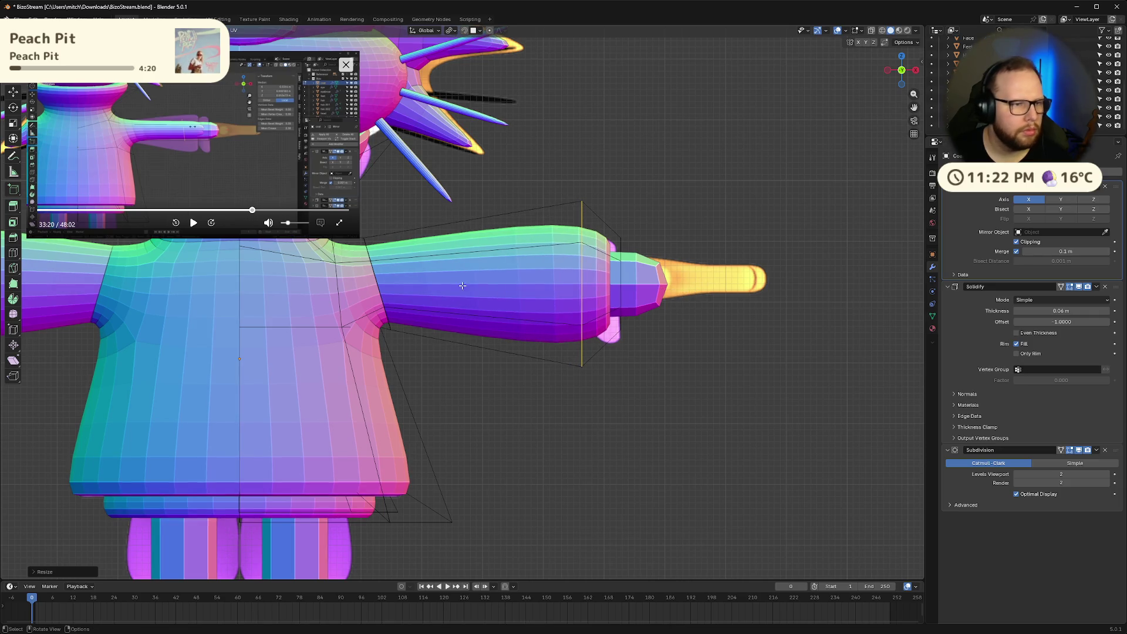
click(193, 223)
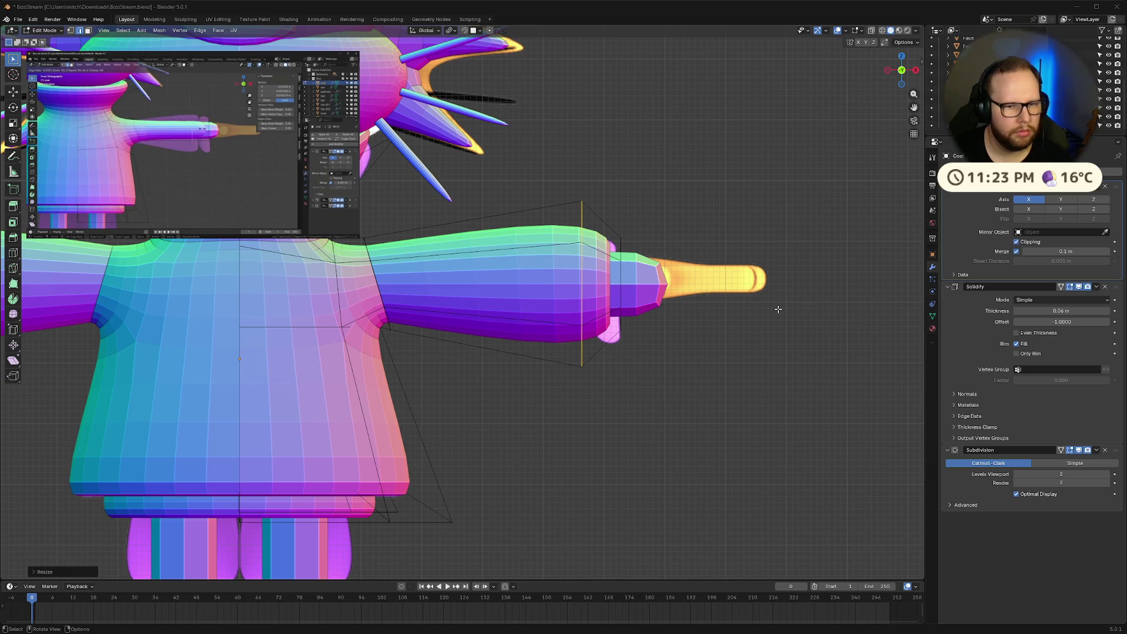
Save the file, rescale the selected arm vertices, and turn on X-ray
key(ctrl+s)
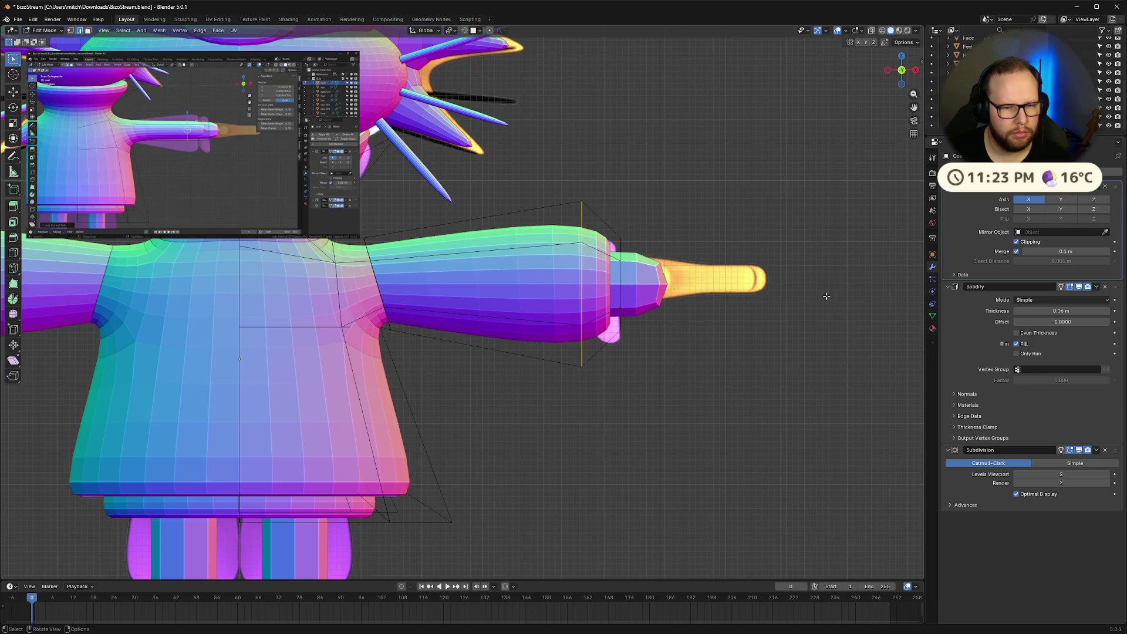
key(s)
click(615, 293)
key(alt+z)
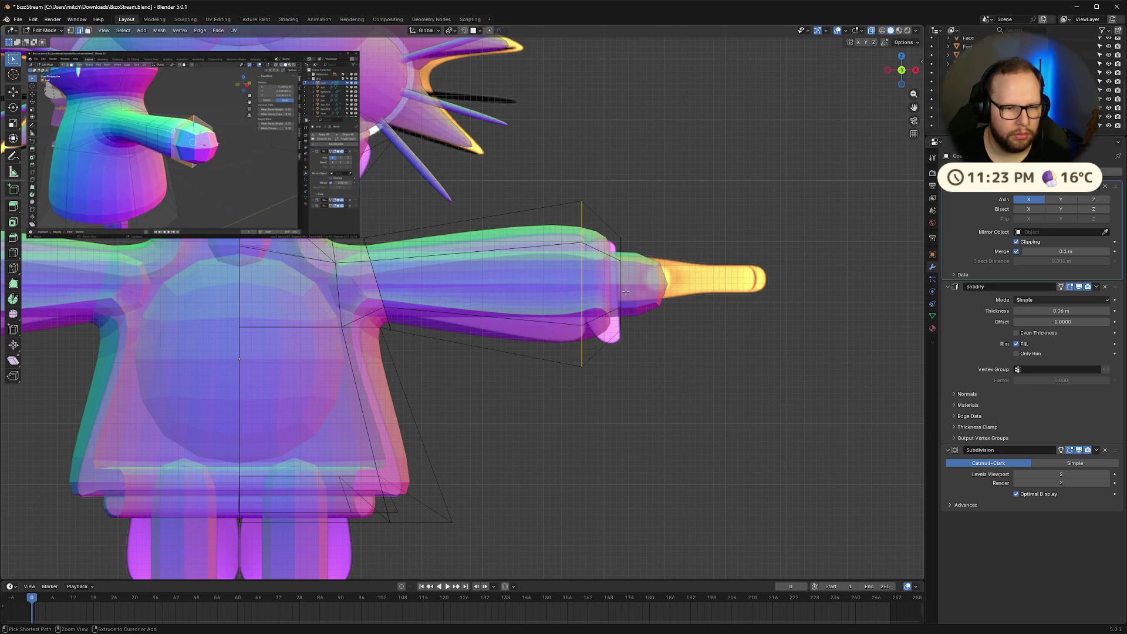
Select the arm's end geometry and end face, then clear the selection
ctrl+click(626, 291)
middle_drag(636, 295, 647, 307)
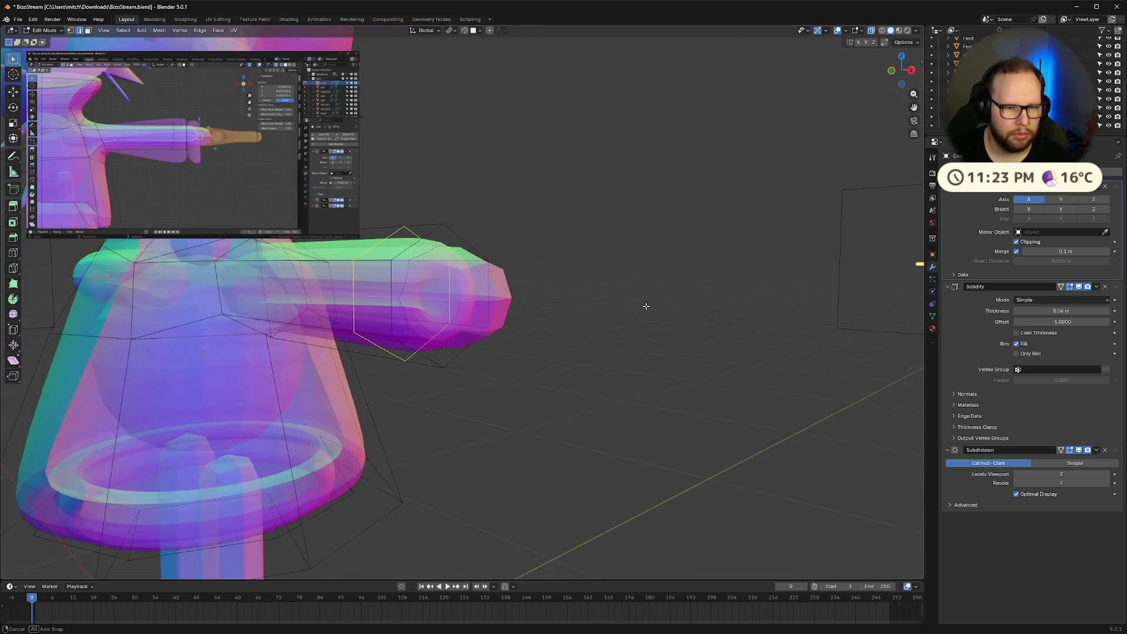
click(472, 297)
middle_drag(455, 296, 500, 387)
key(alt+a)
click(193, 222)
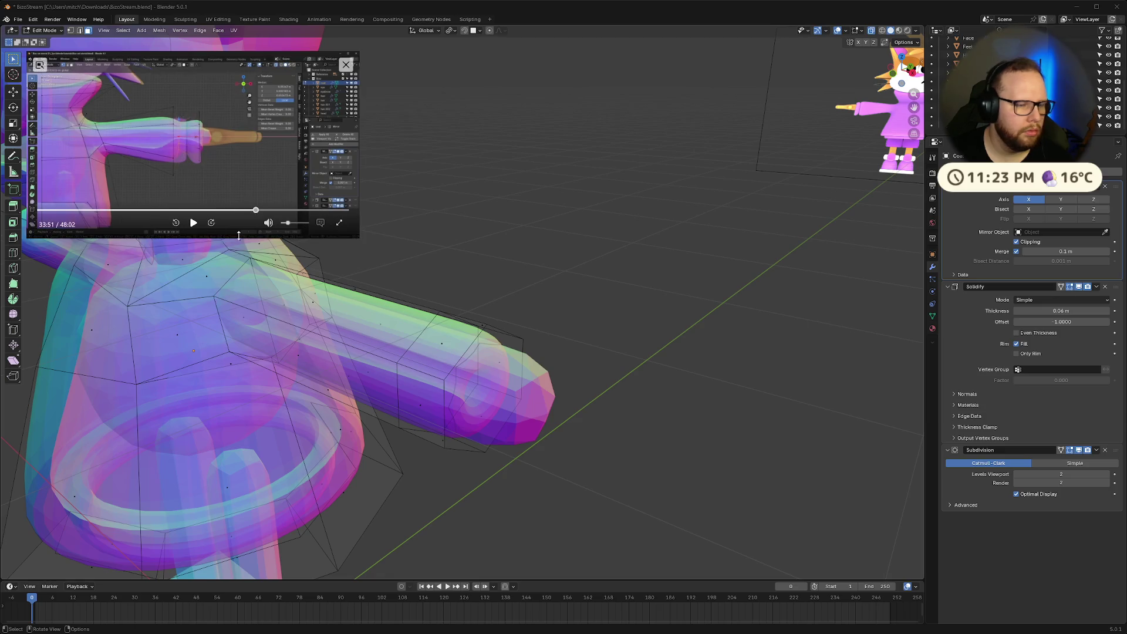
Select an edge loop around the arm in edge mode, then return to vertex mode and orthographic front view
click(454, 364)
middle_drag(455, 364, 490, 374)
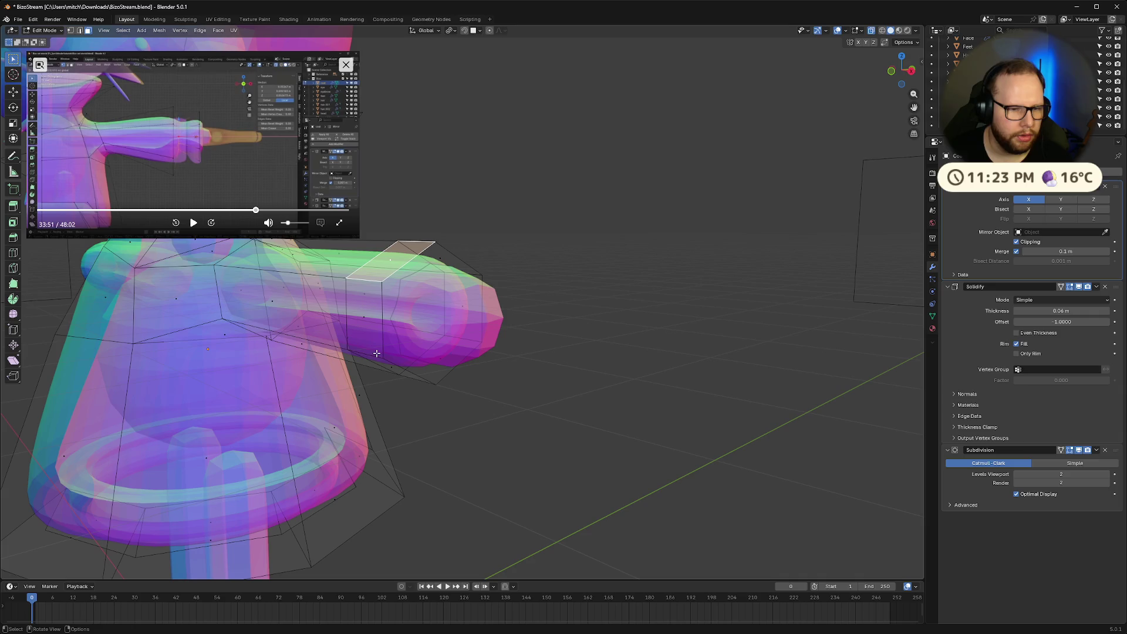
key(2)
alt+click(382, 319)
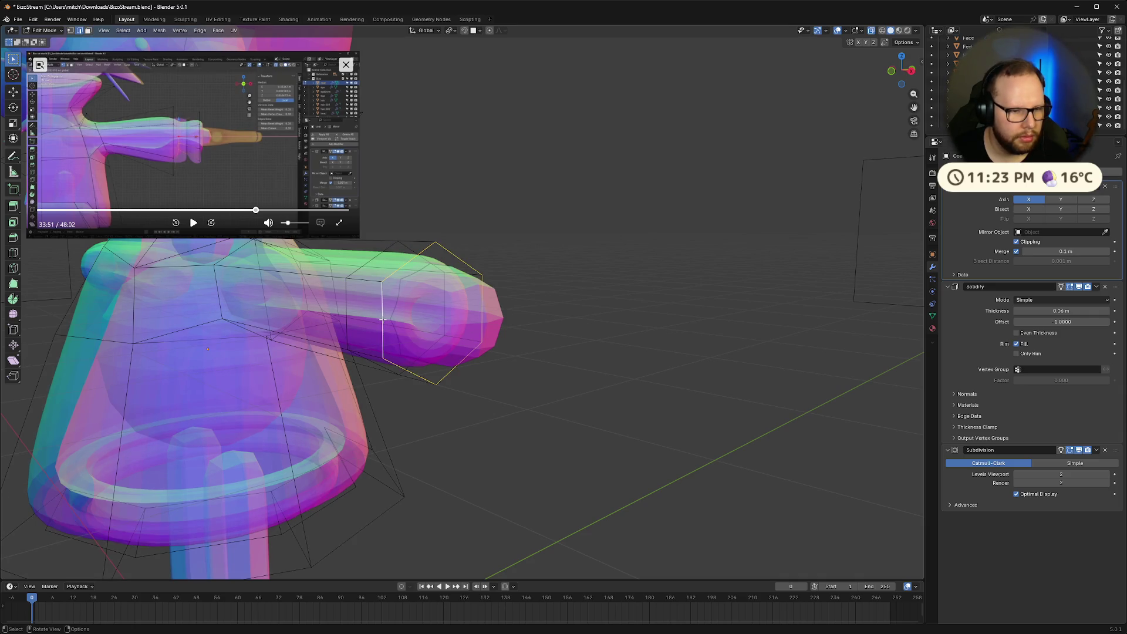
key(1)
mouse_move(521, 329)
middle_down()
mouse_move(496, 326)
mouse_move(523, 344)
middle_up()
scroll(493, 326, up, 3)
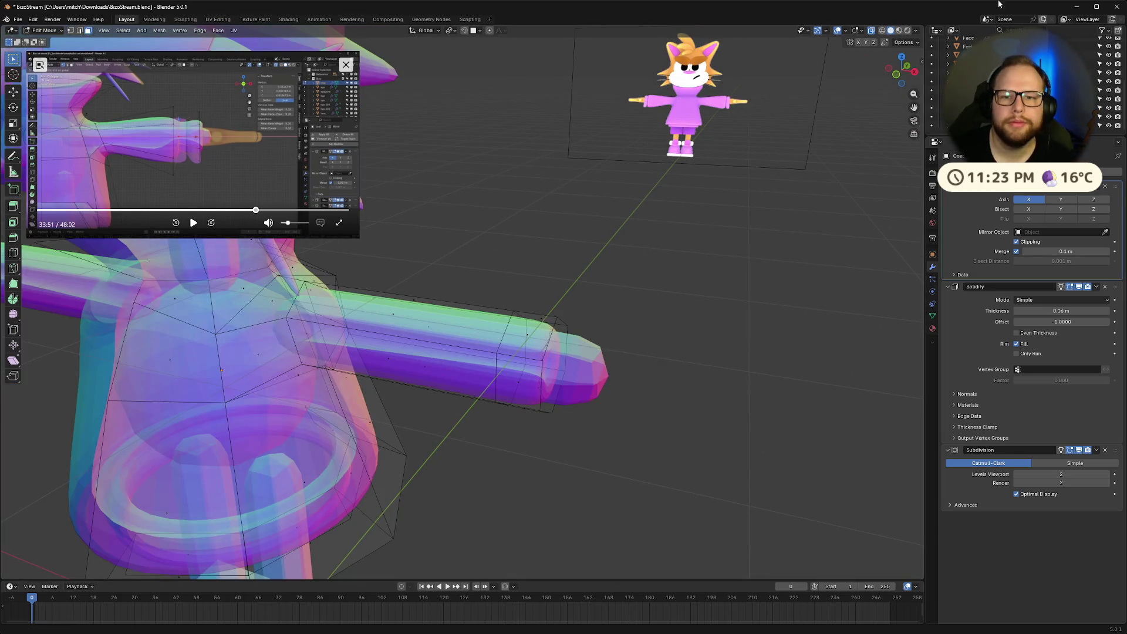
click(896, 75)
Add an edge loop on the upper arm and rewatch a short part of the tutorial
key(ctrl+r)
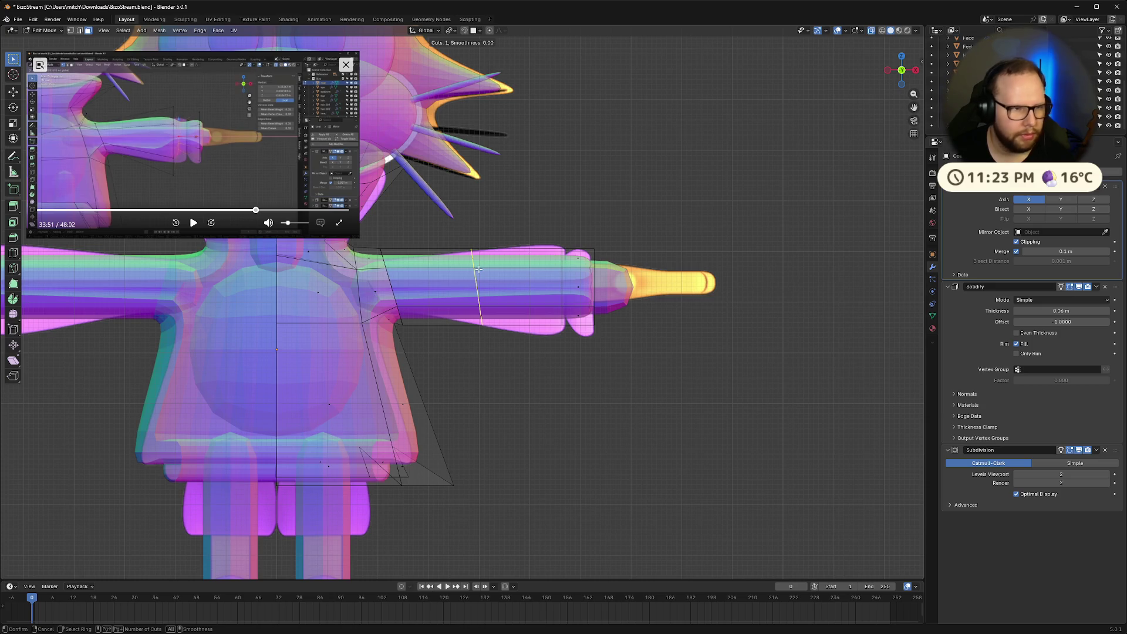
click(473, 257)
click(253, 209)
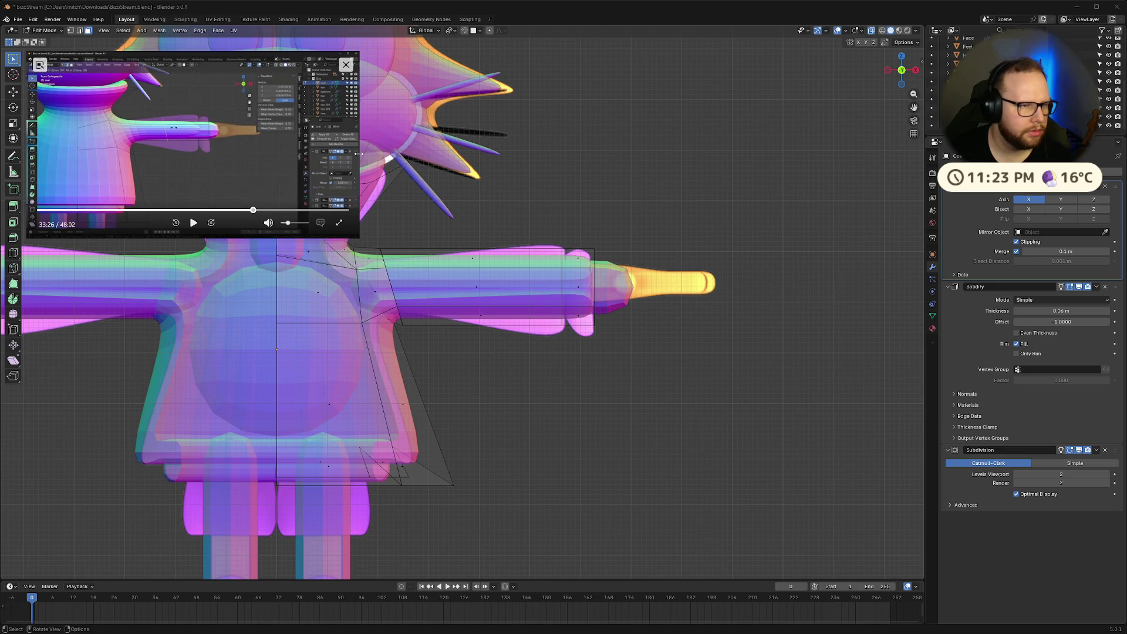
click(193, 222)
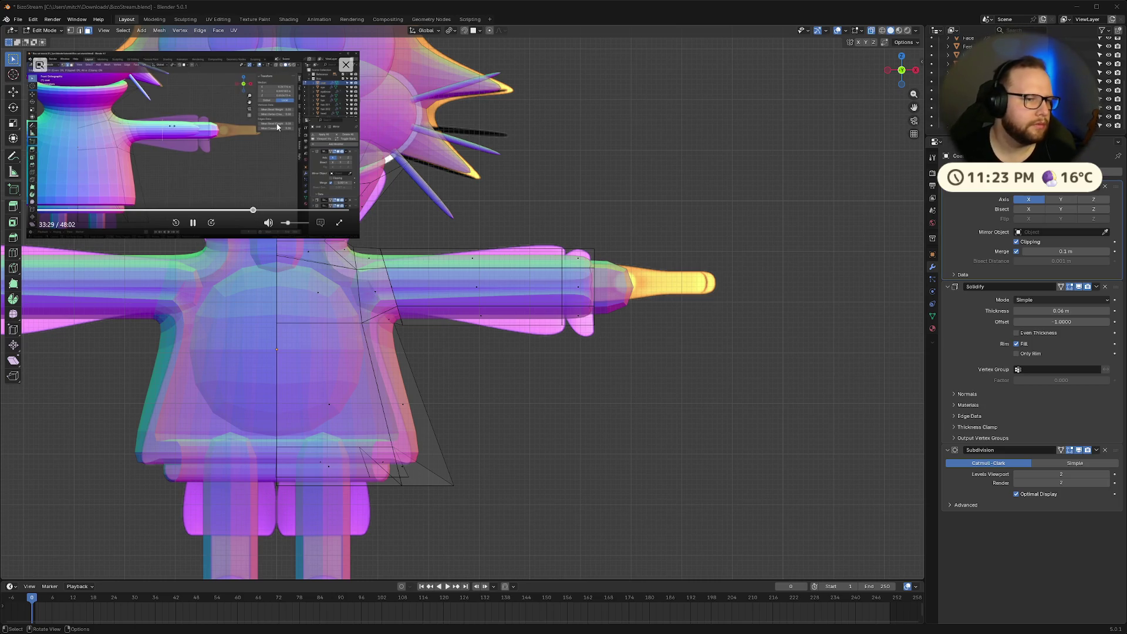
click(194, 223)
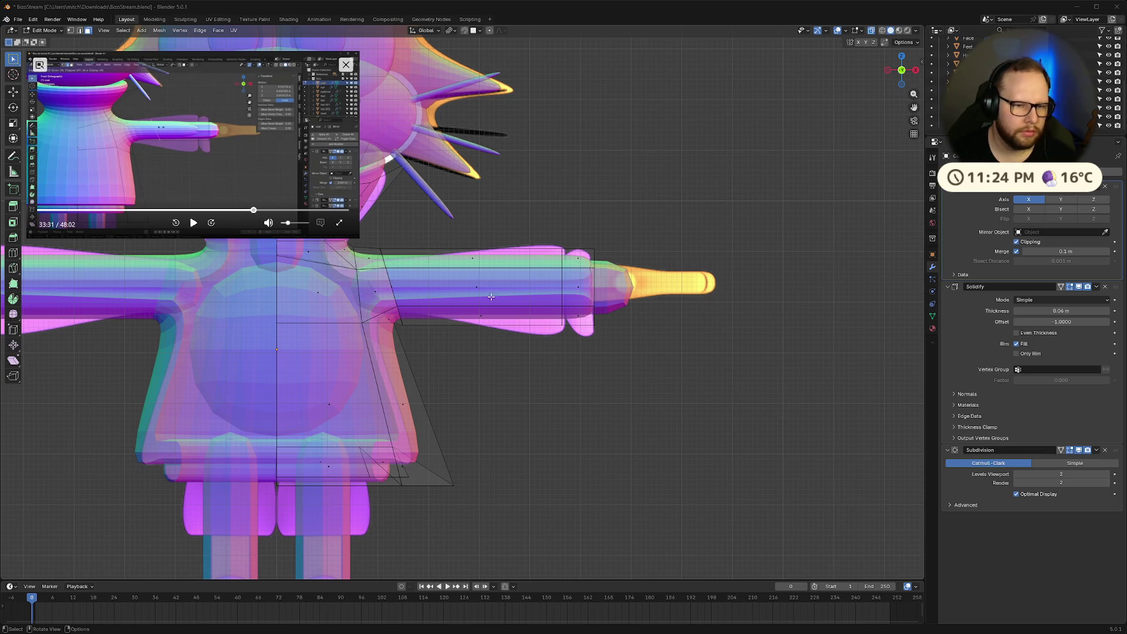
Add another loop cut and fix it across the sleeve just inside the cuff
key(ctrl+r)
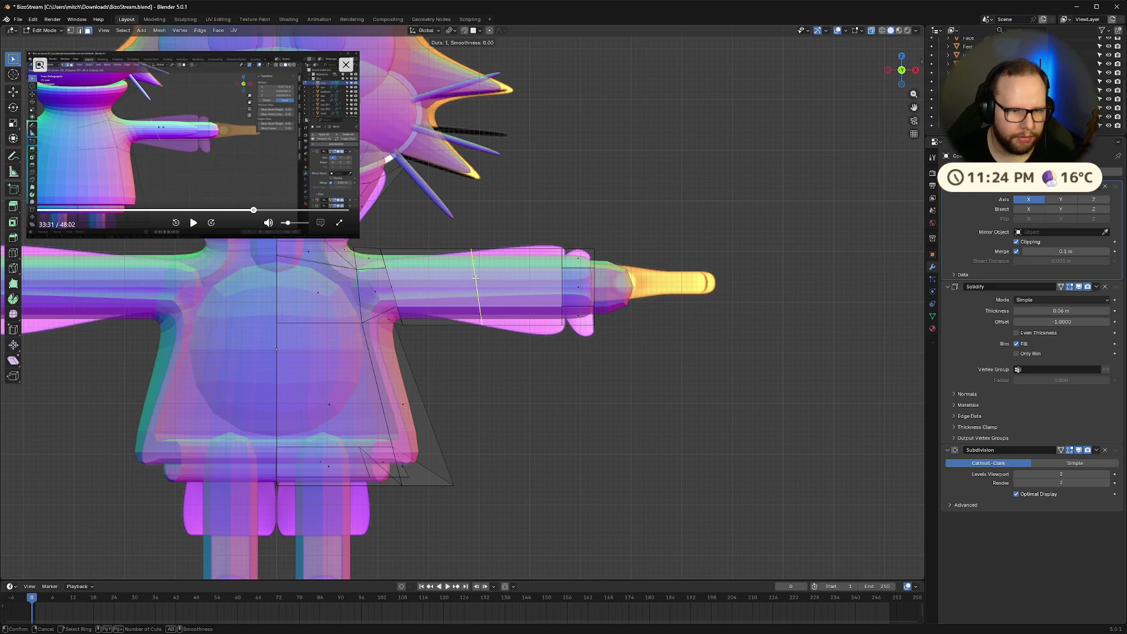
click(490, 274)
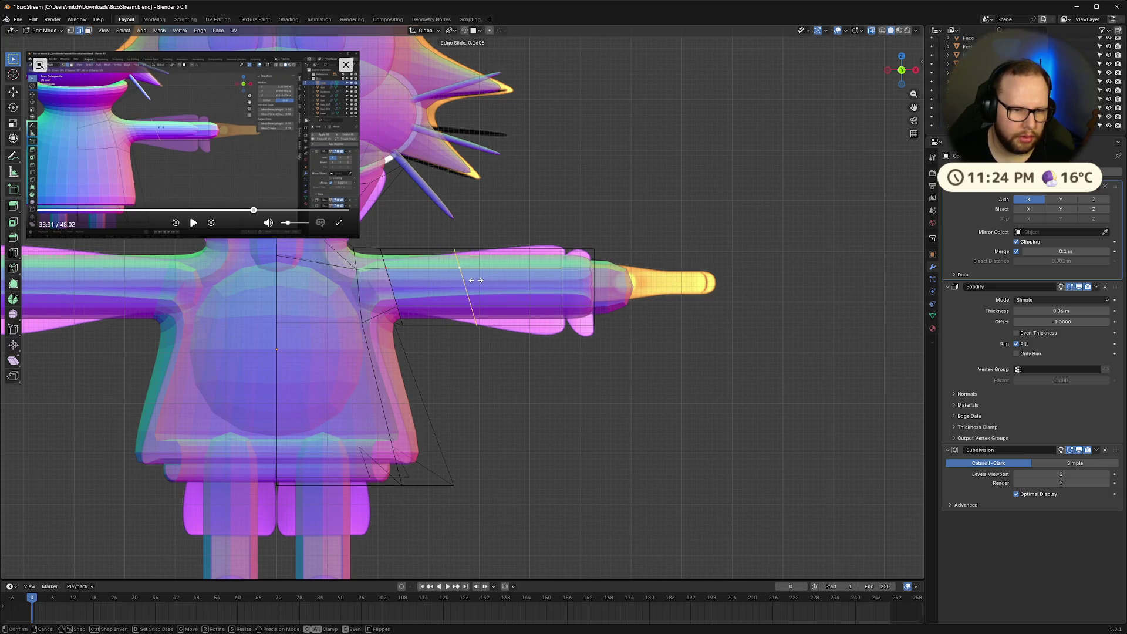
click(554, 279)
key(space)
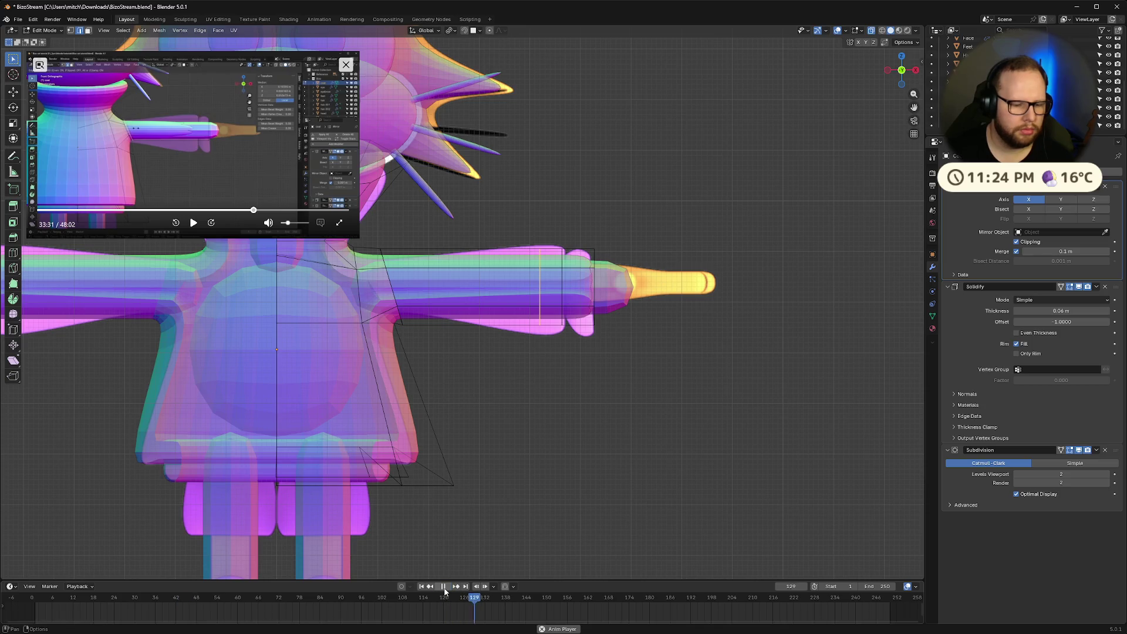
key(space)
click(192, 224)
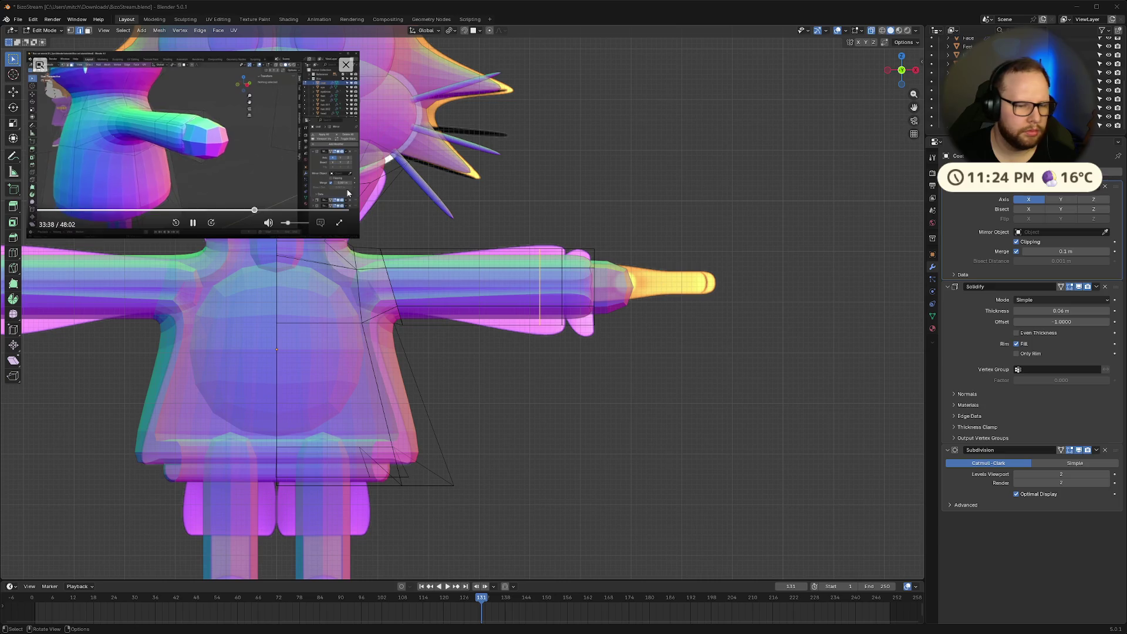
click(562, 289)
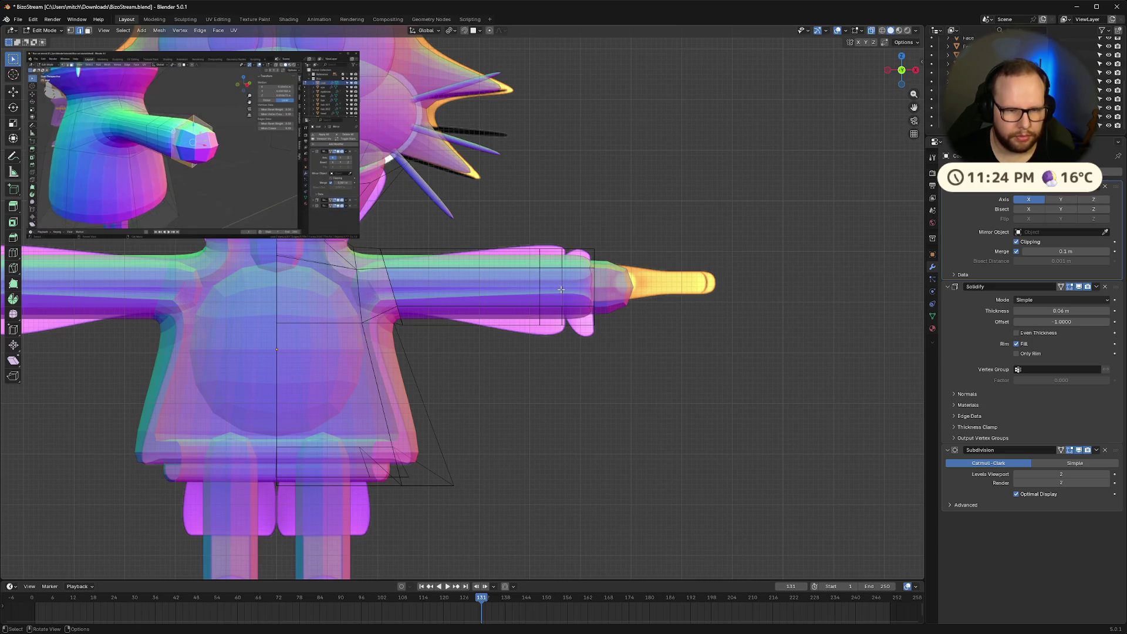
Slide the edge loop near the sleeve end along the X axis
alt+click(561, 292)
key(g)
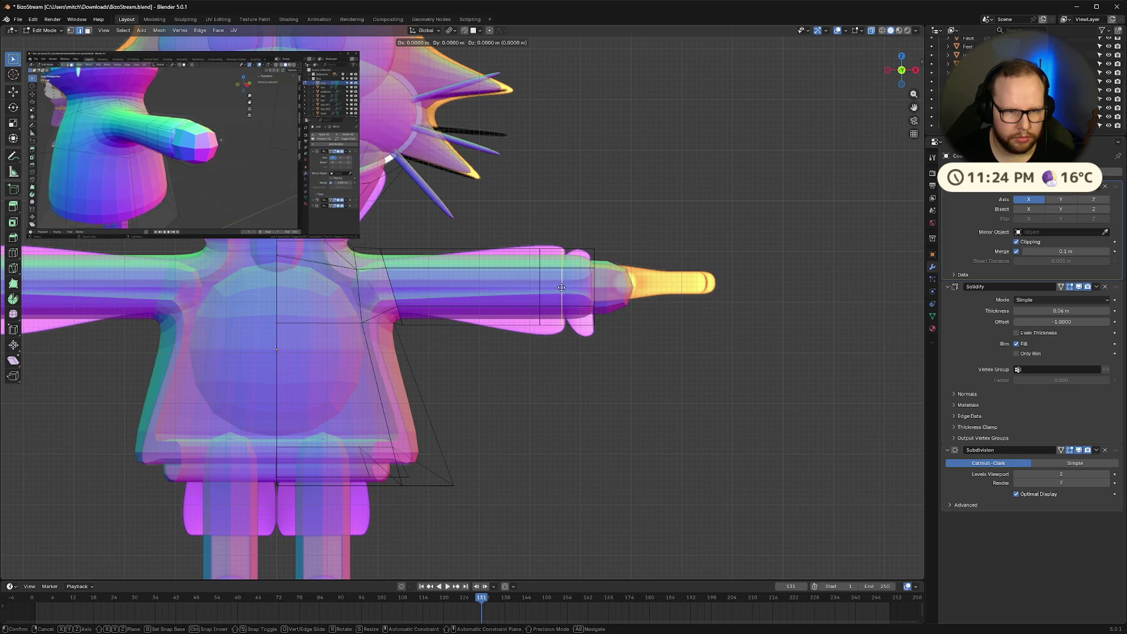
key(x)
click(561, 287)
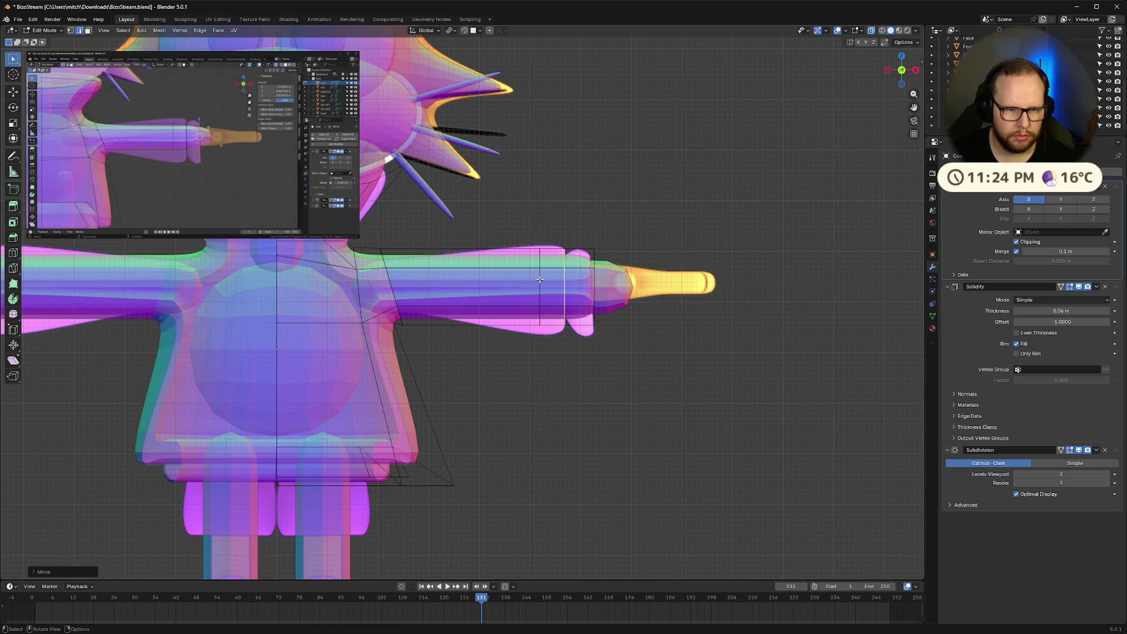
Scale the sleeve-end edge loop larger to start the cuff flare
alt+click(541, 279)
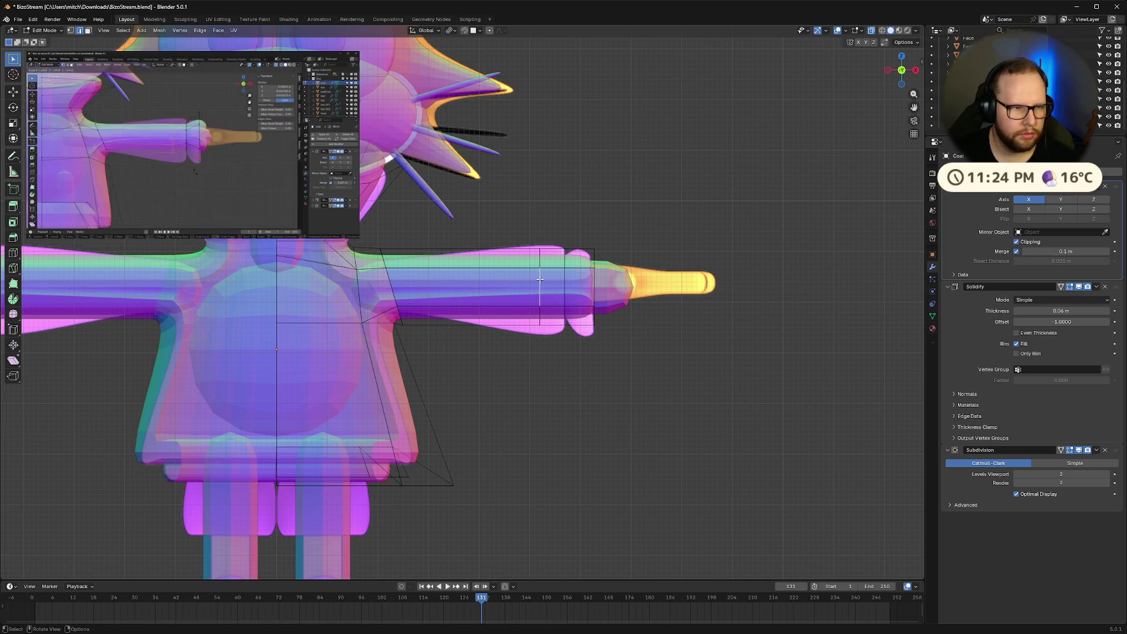
alt+click(594, 286)
alt+click(595, 287)
key(s)
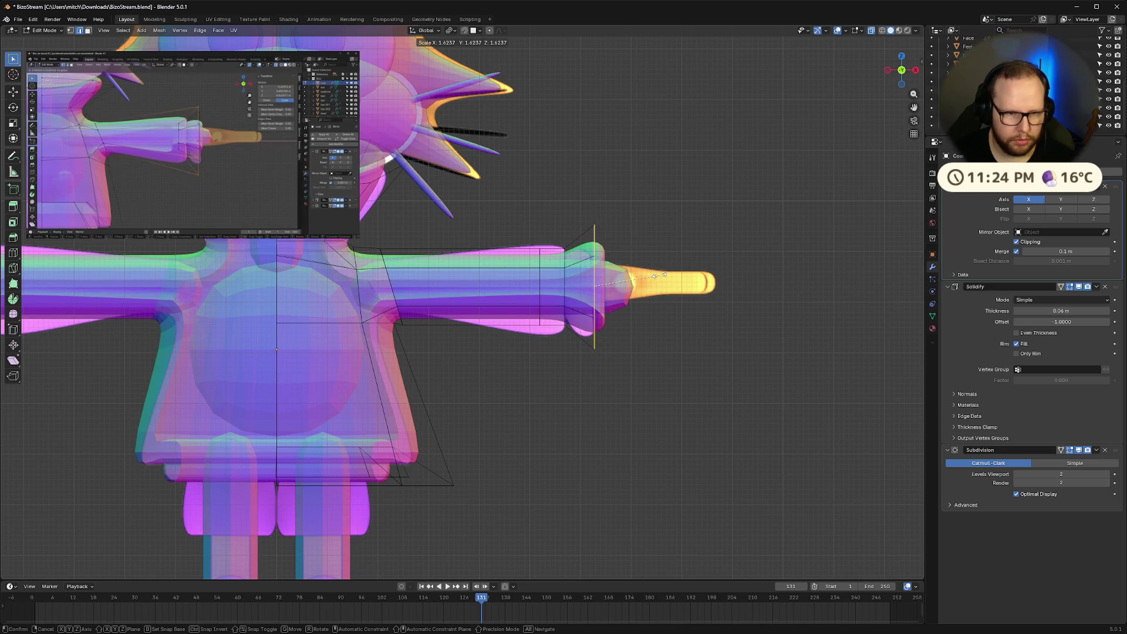
click(663, 274)
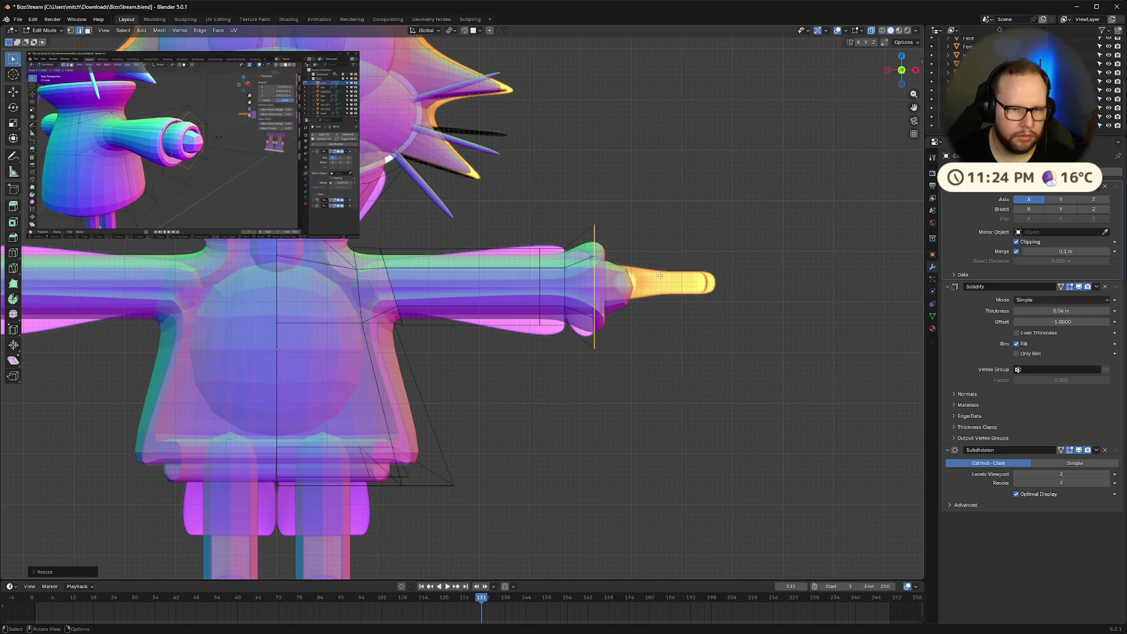
Shift another edge loop toward the hand and enlarge it
key(alt+a)
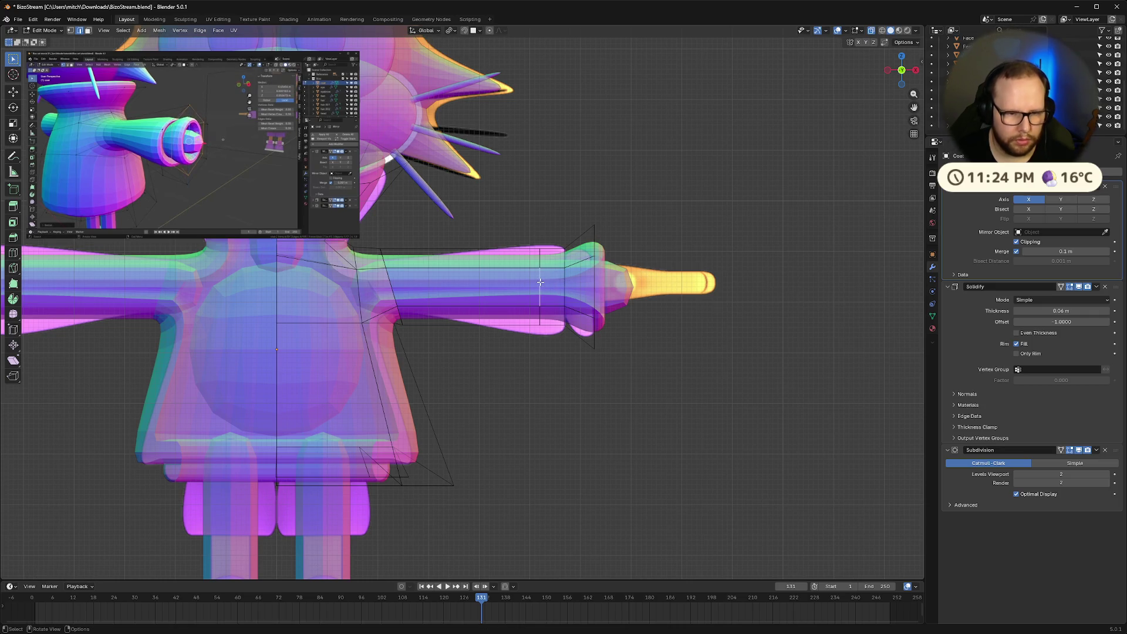
key(g)
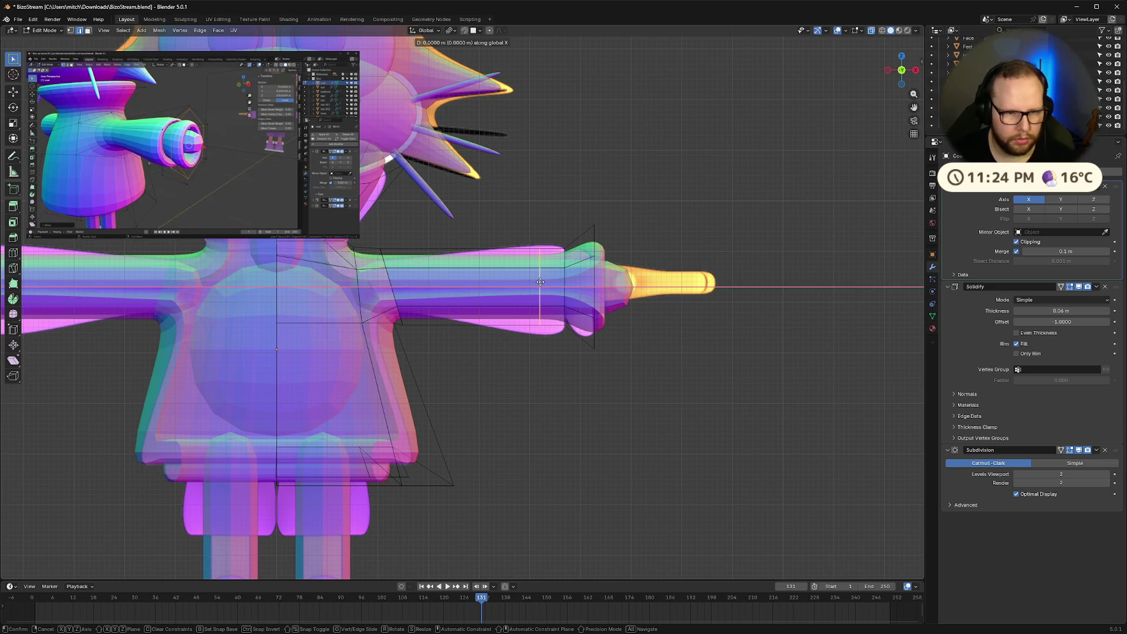
click(552, 283)
key(s)
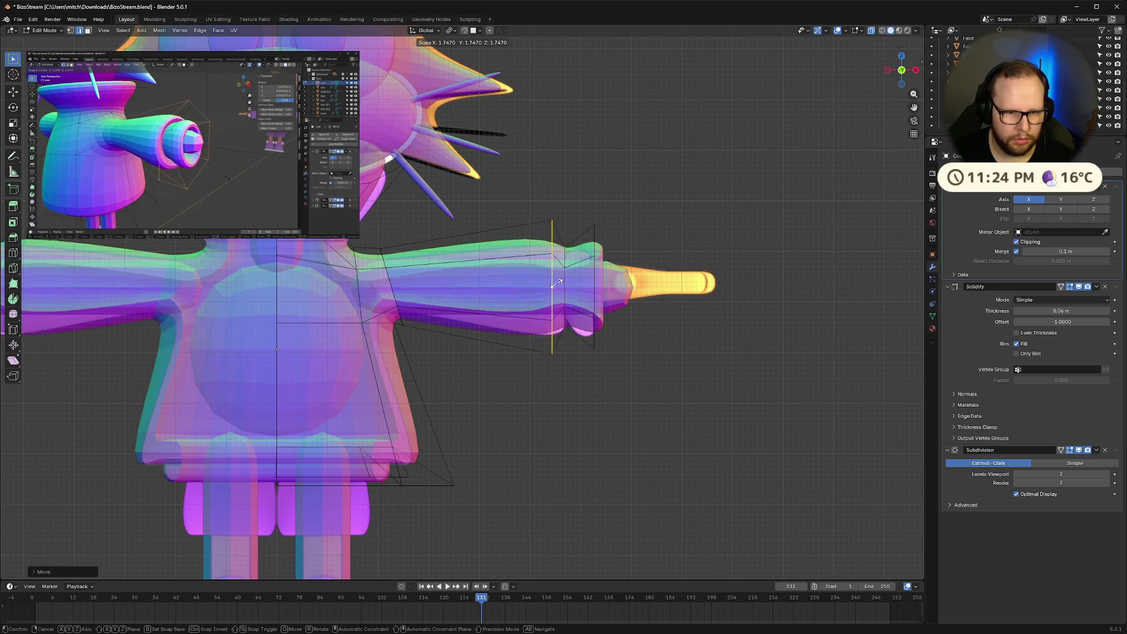
click(555, 283)
key(g)
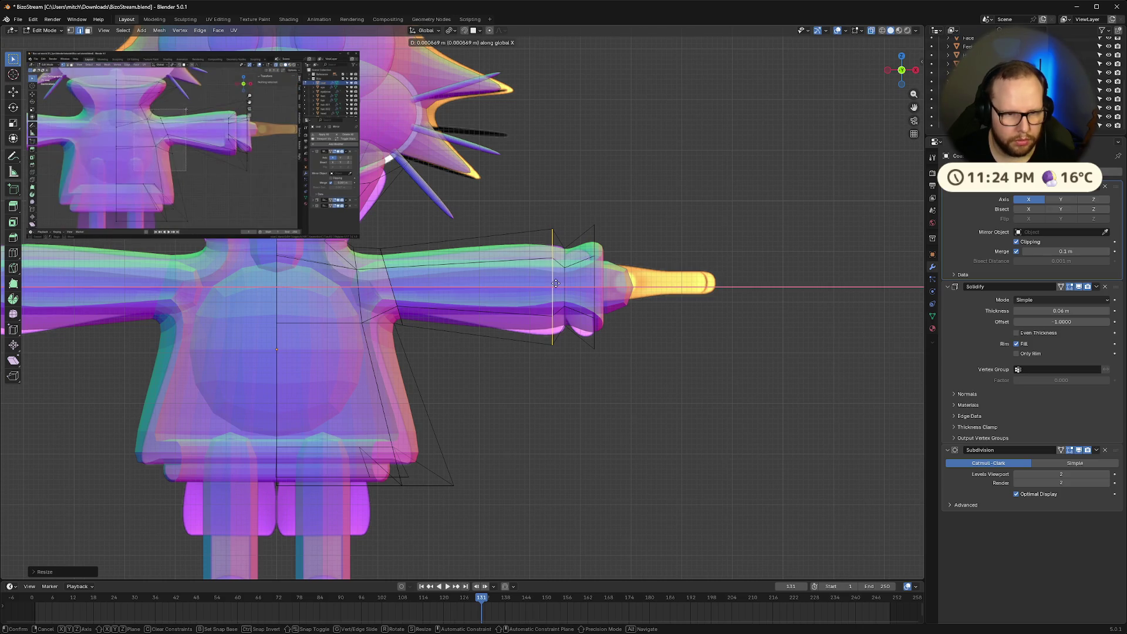
click(569, 283)
key(s)
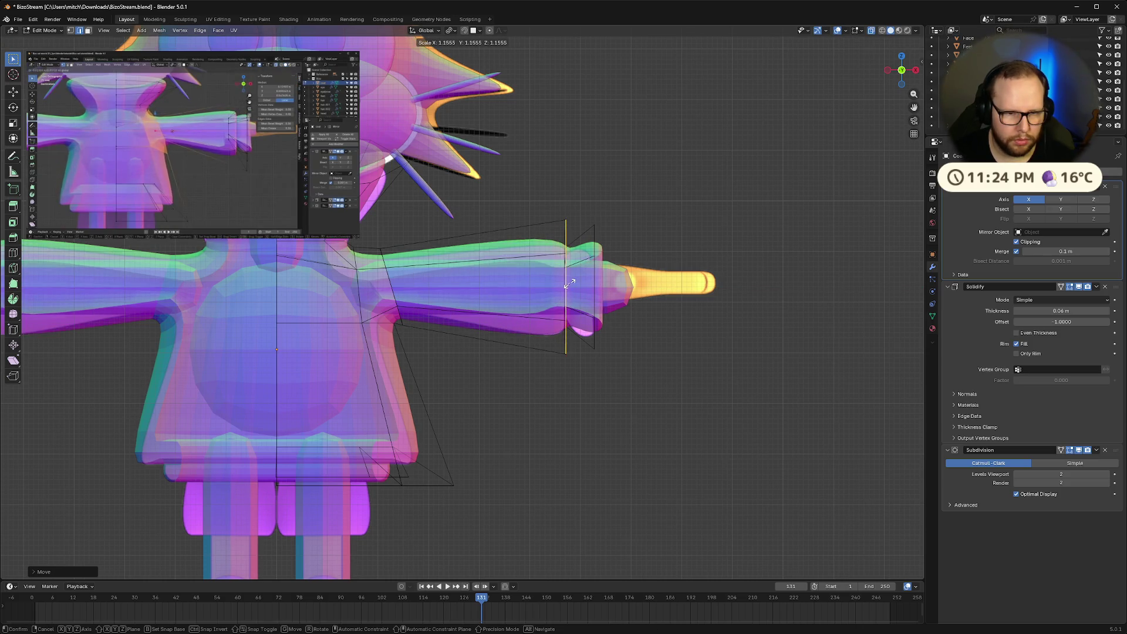
click(570, 284)
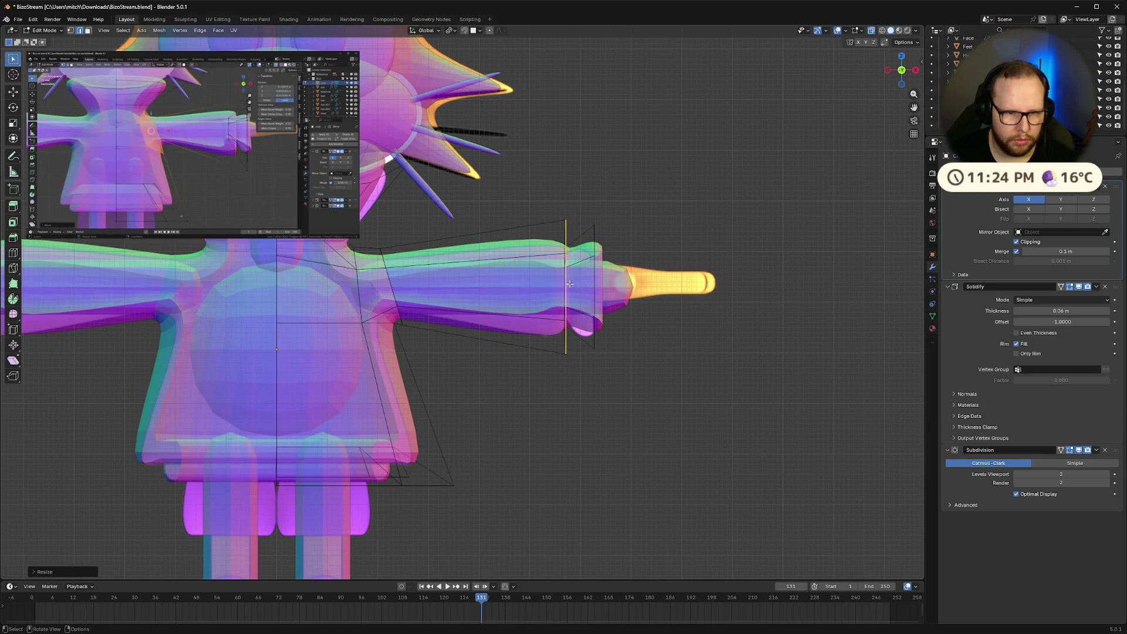
key(g)
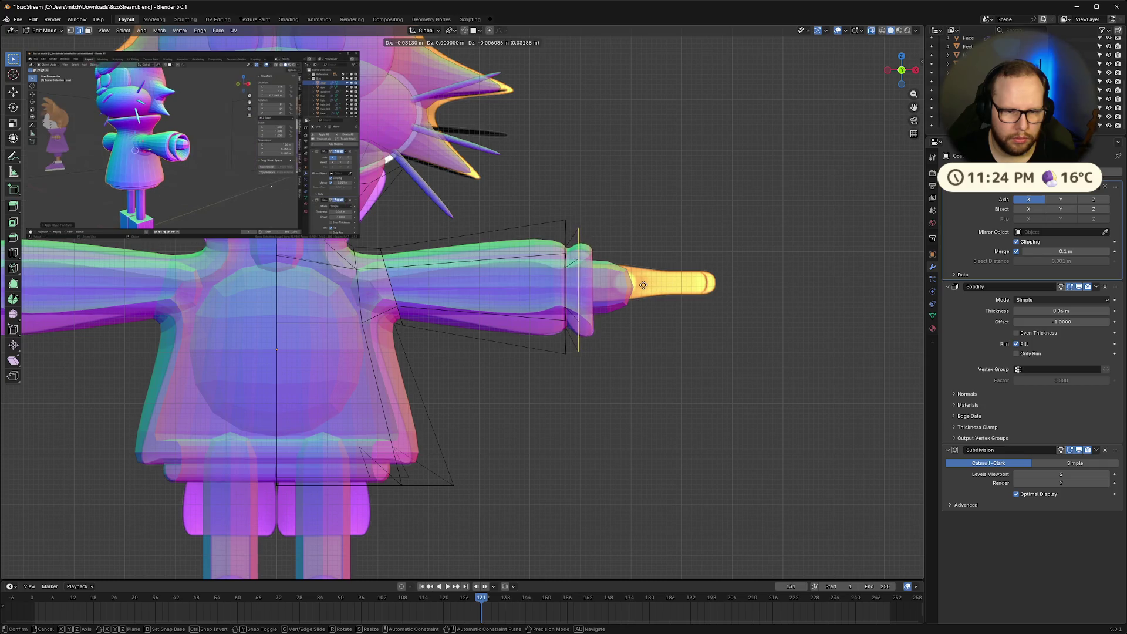
click(652, 285)
Undo the last loop move, then redo it along X and resize the loop
key(ctrl+z)
key(g)
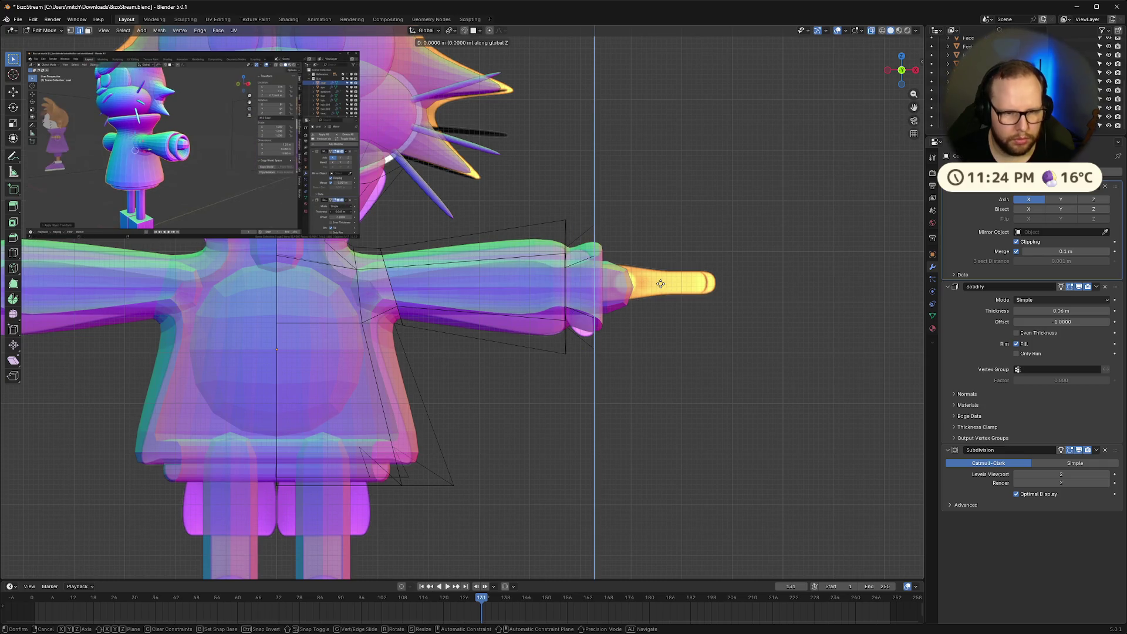
key(x)
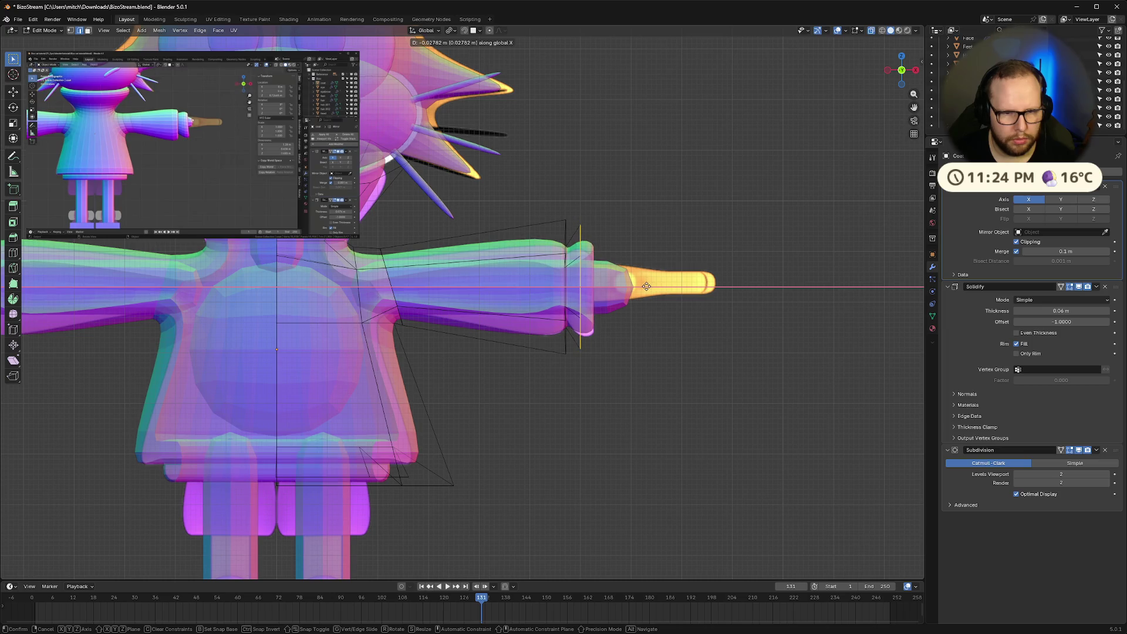
click(646, 286)
key(s)
click(650, 286)
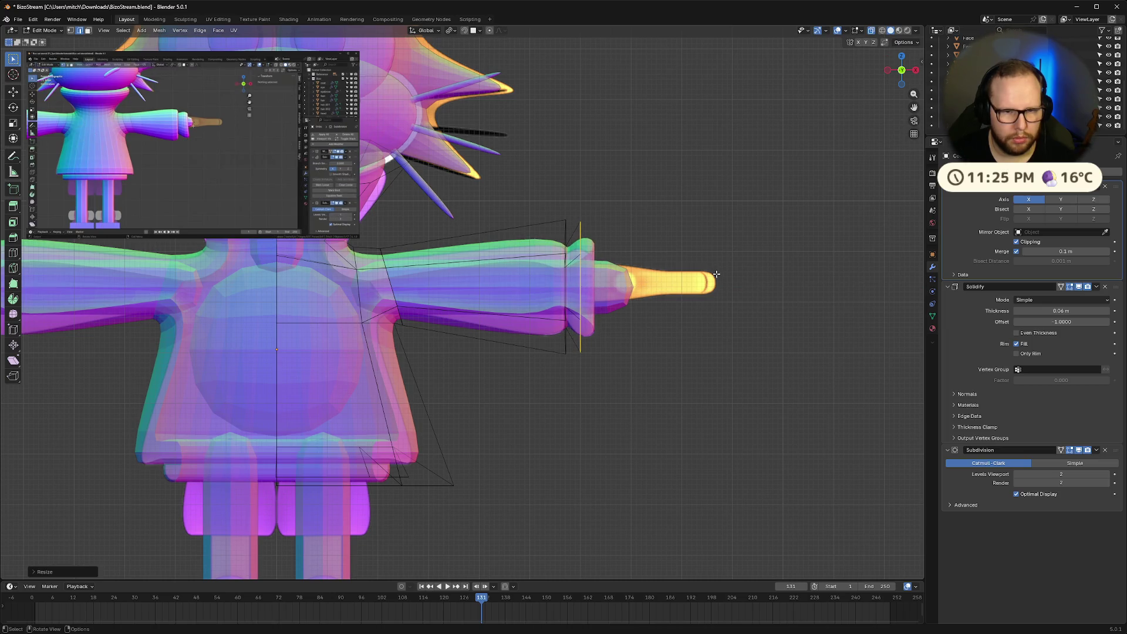
Return to Object Mode and orbit the model into a perspective view
key(Tab)
mouse_move(733, 290)
middle_down()
mouse_move(758, 290)
mouse_move(724, 298)
middle_up()
scroll(727, 294, up, 1)
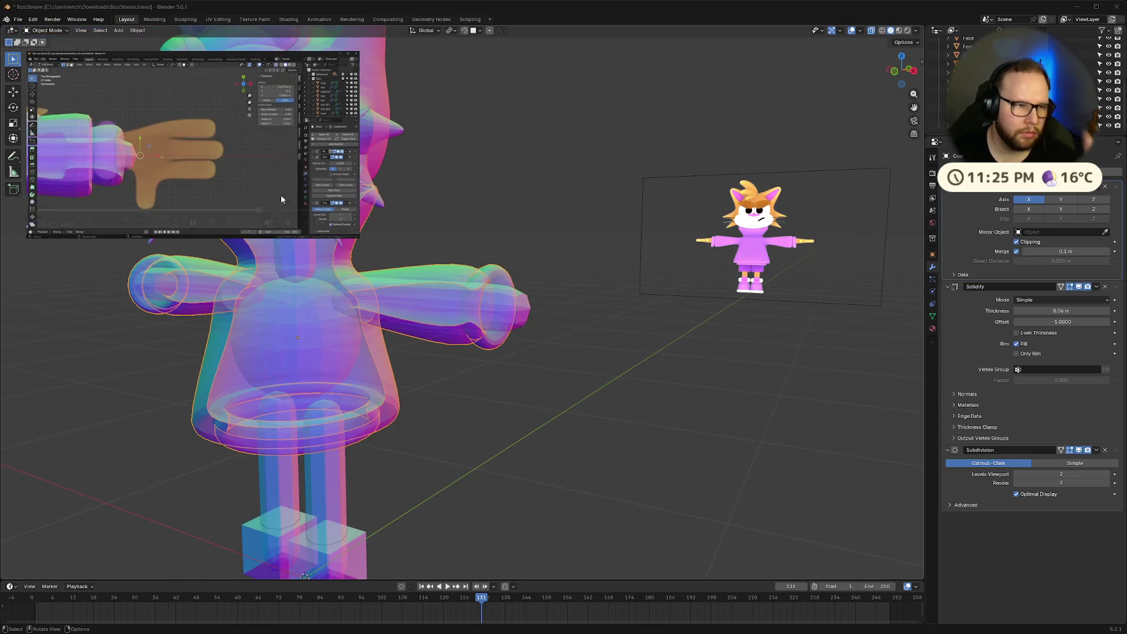
Pause the reference video and snap to the front view of the cat
click(189, 226)
key(KP_1)
scroll(627, 287, down, 4)
key(Tab)
key(Tab)
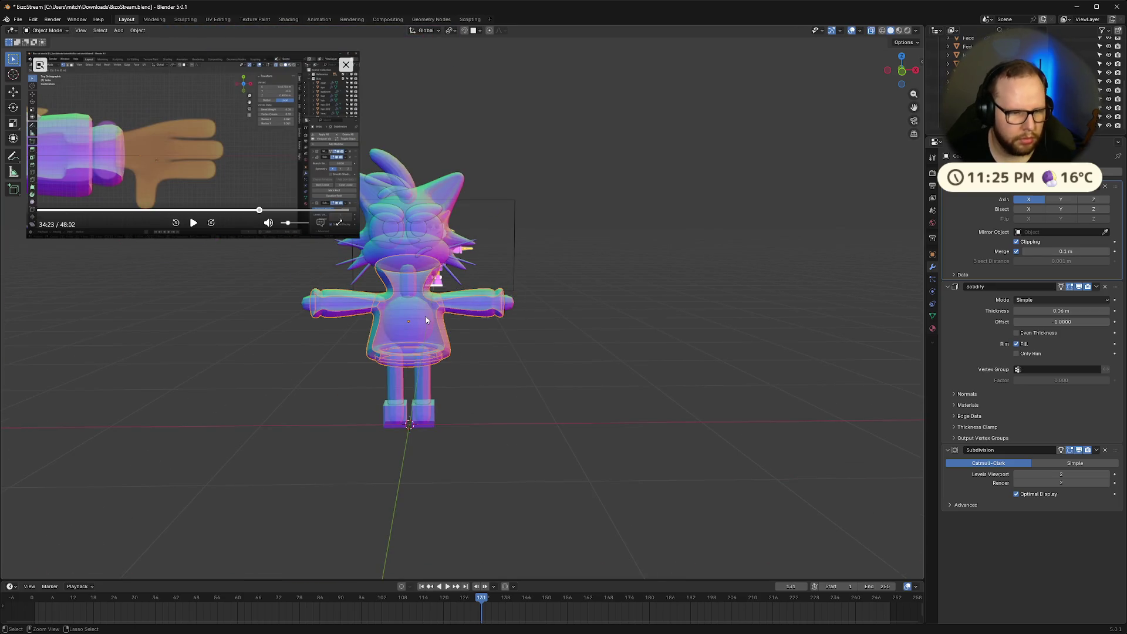
right_click(426, 319)
key(Tab)
key(Tab)
Turn off X-ray and orbit around the cat to inspect it solid
key(alt+z)
mouse_move(589, 259)
middle_down()
mouse_move(569, 259)
mouse_move(632, 281)
middle_up()
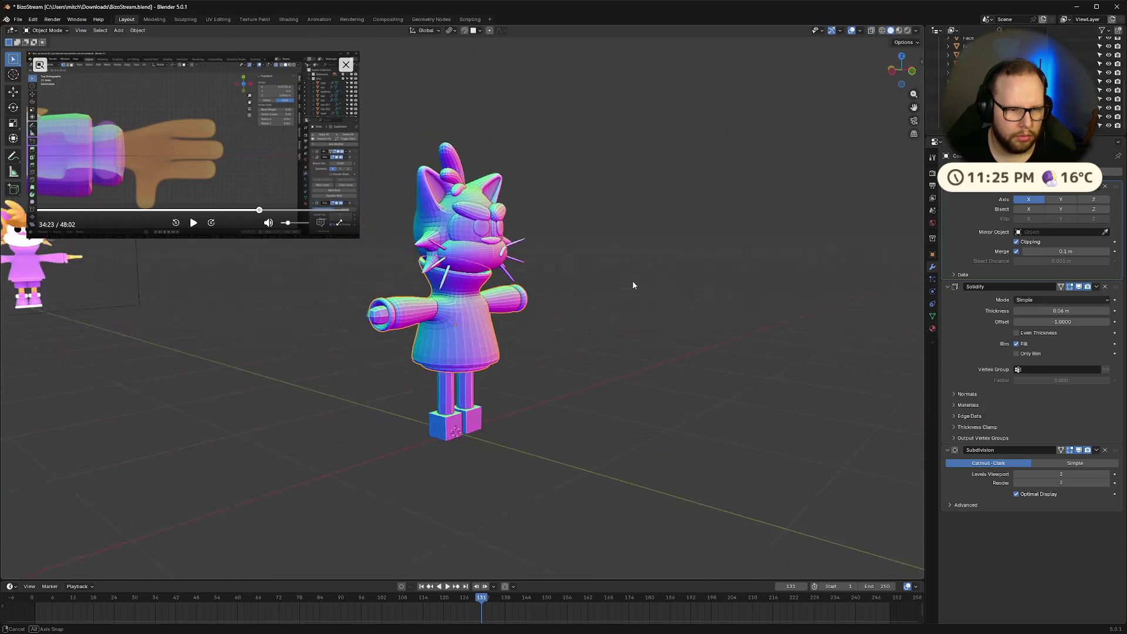
scroll(632, 284, up, 5)
mouse_move(509, 316)
middle_down()
mouse_move(523, 317)
mouse_move(474, 299)
mouse_move(479, 286)
mouse_move(502, 318)
mouse_move(510, 281)
mouse_move(466, 266)
mouse_move(382, 280)
mouse_move(315, 261)
mouse_move(649, 327)
middle_up()
scroll(503, 319, down, 5)
scroll(510, 281, up, 3)
scroll(649, 327, up, 5)
mouse_move(675, 420)
middle_down()
mouse_move(694, 464)
mouse_move(738, 454)
middle_up()
scroll(634, 317, down, 3)
Return to Edit Mode and look up at the body from below
key(Tab)
mouse_move(597, 329)
middle_down()
mouse_move(566, 322)
mouse_move(763, 385)
mouse_move(484, 258)
middle_up()
scroll(763, 384, up, 2)
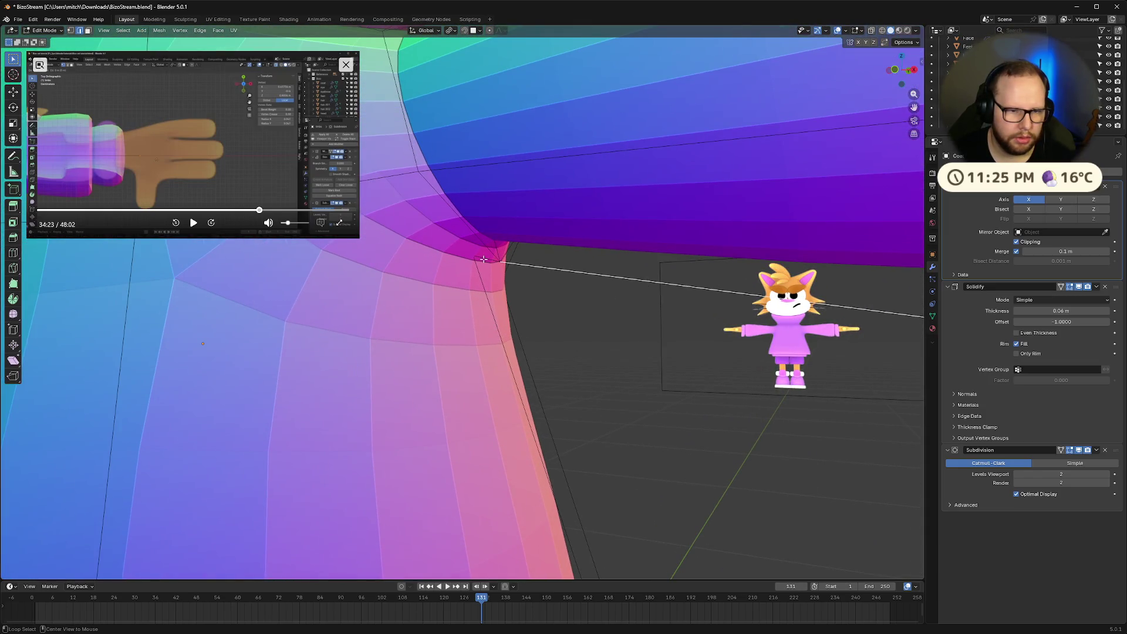
Toggle Solidify's viewport display and hide Subdivision in Edit Mode, then zoom in on the faces
click(1079, 288)
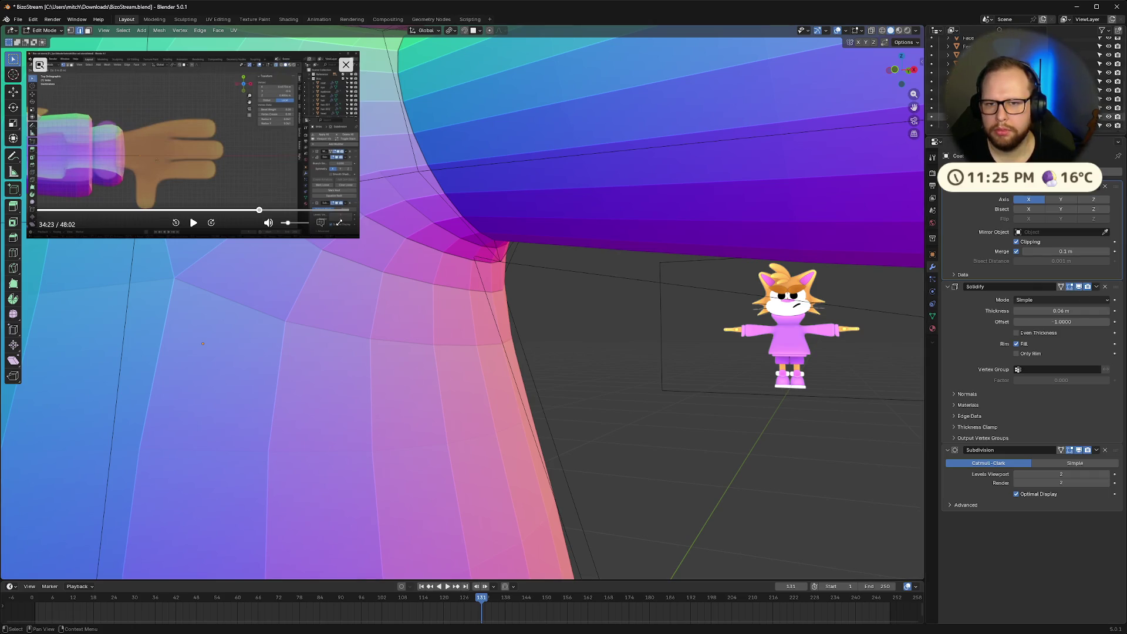
scroll(1021, 82, up, 5)
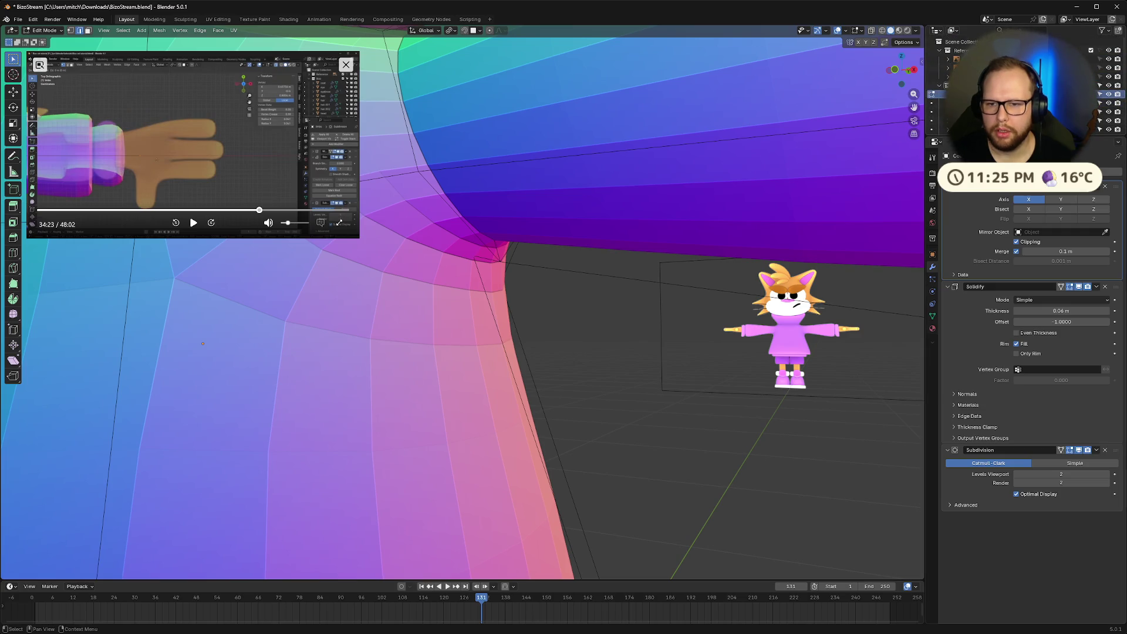
key(Tab)
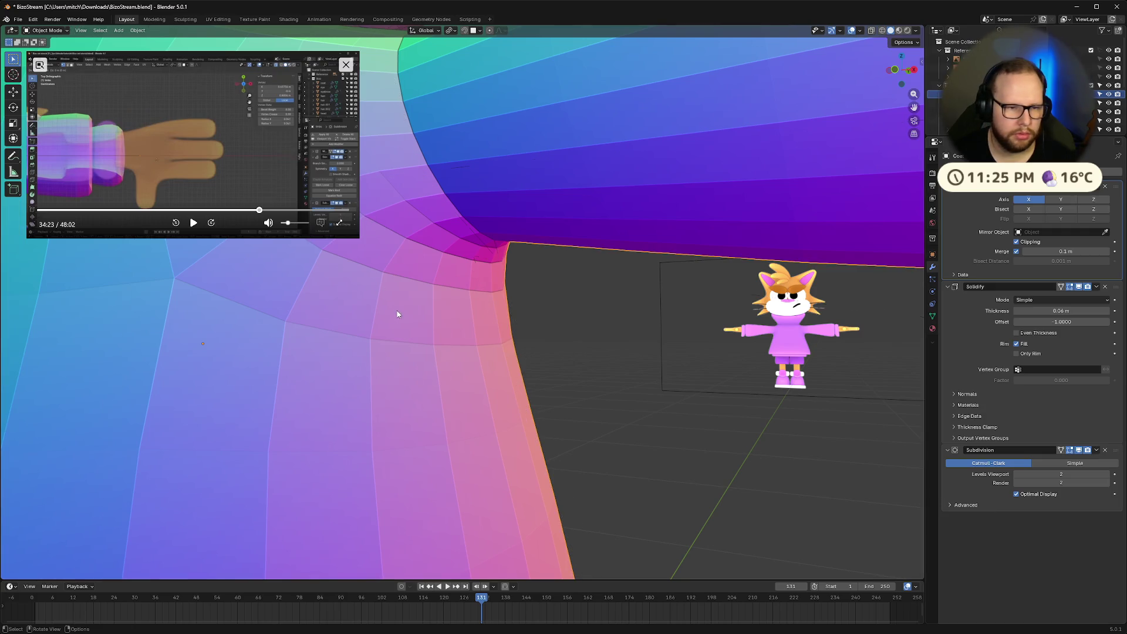
key(Tab)
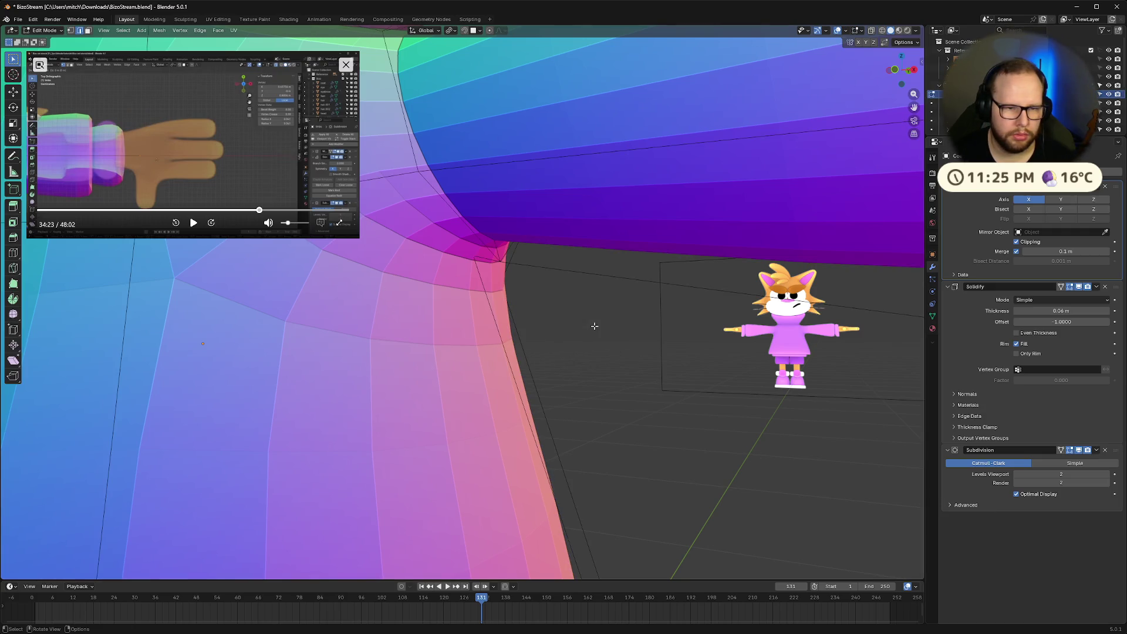
click(1078, 455)
scroll(678, 473, up, 4)
mouse_move(678, 473)
middle_down()
mouse_move(528, 254)
mouse_move(554, 347)
mouse_move(591, 405)
mouse_move(555, 291)
mouse_move(512, 348)
middle_up()
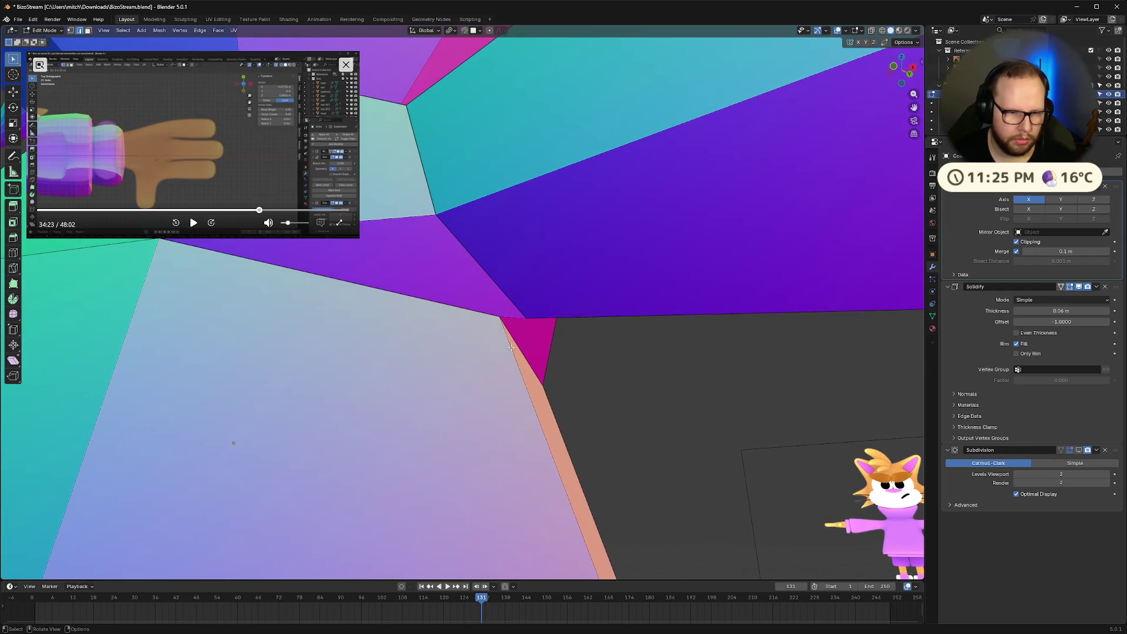
Dissolve the stray edge in the coat mesh
right_click(515, 317)
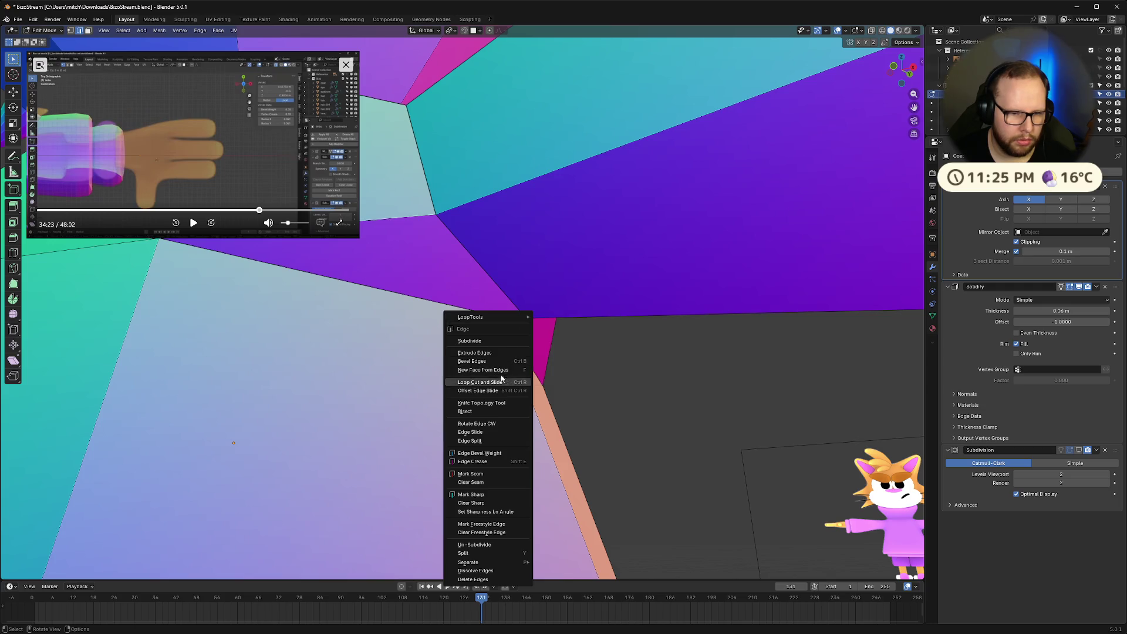
key(Escape)
key(x)
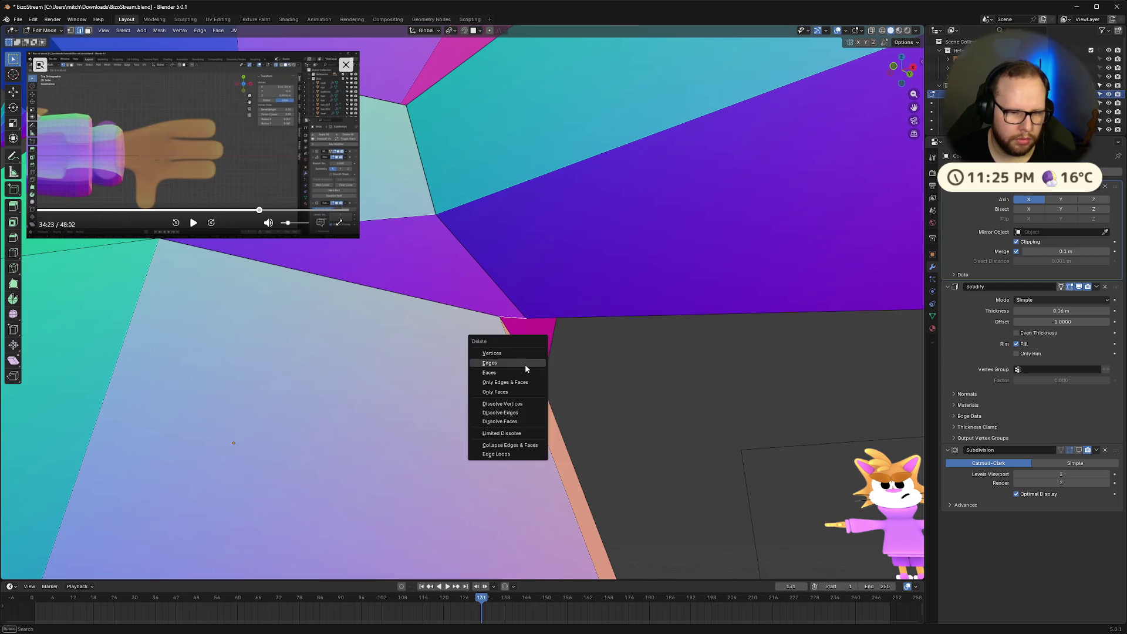
click(524, 413)
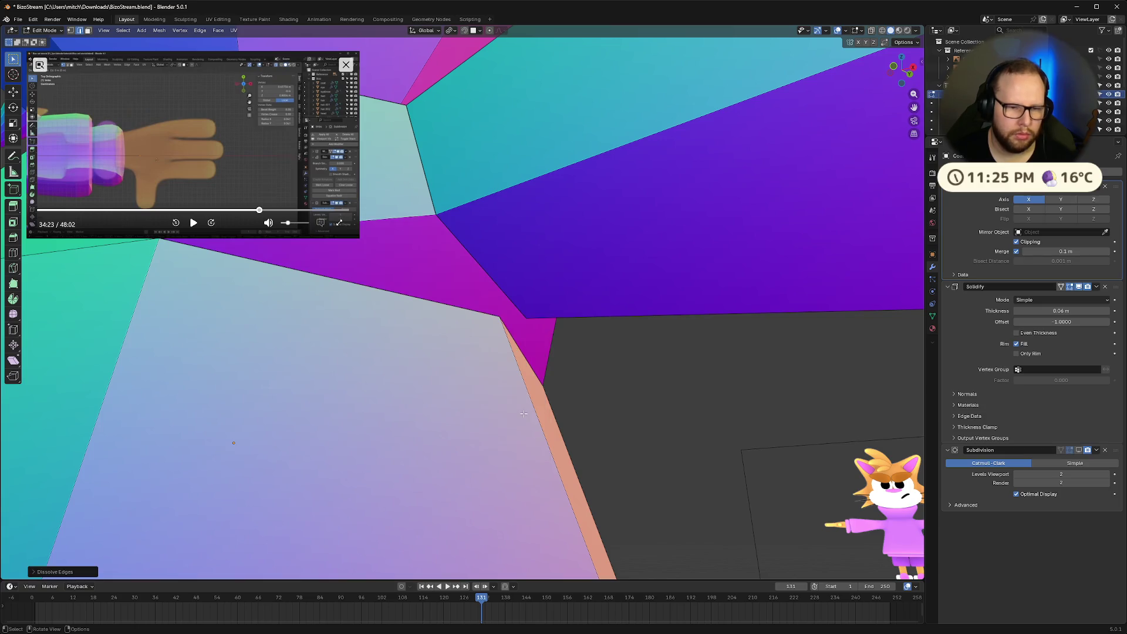
Delete another set of edges to open a hole in the coat
middle_drag(552, 344, 549, 330)
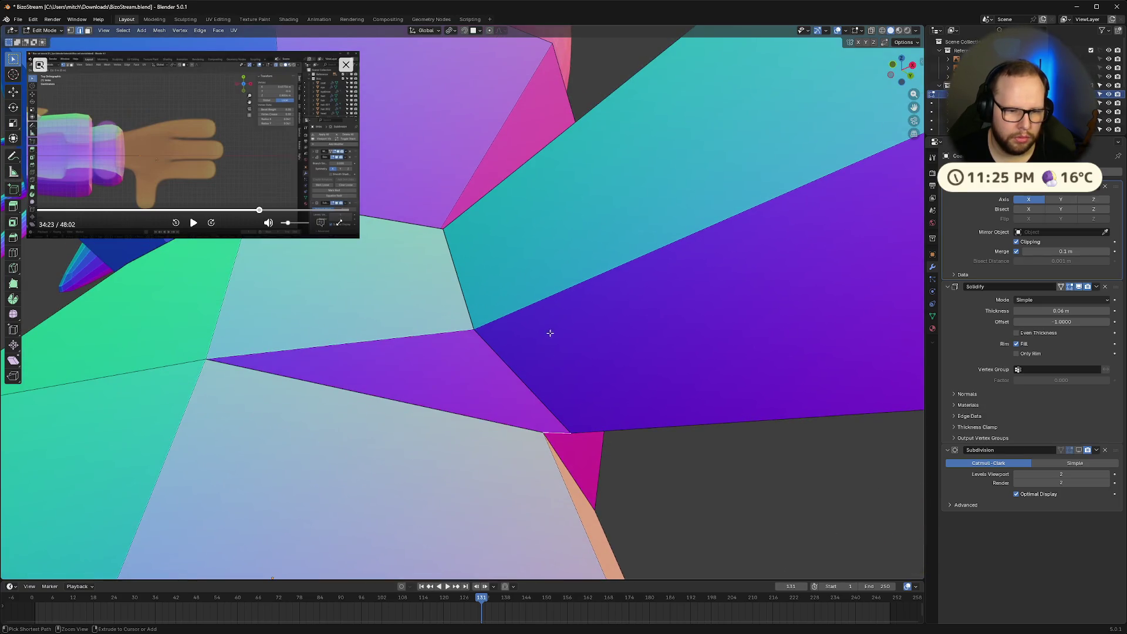
key(x)
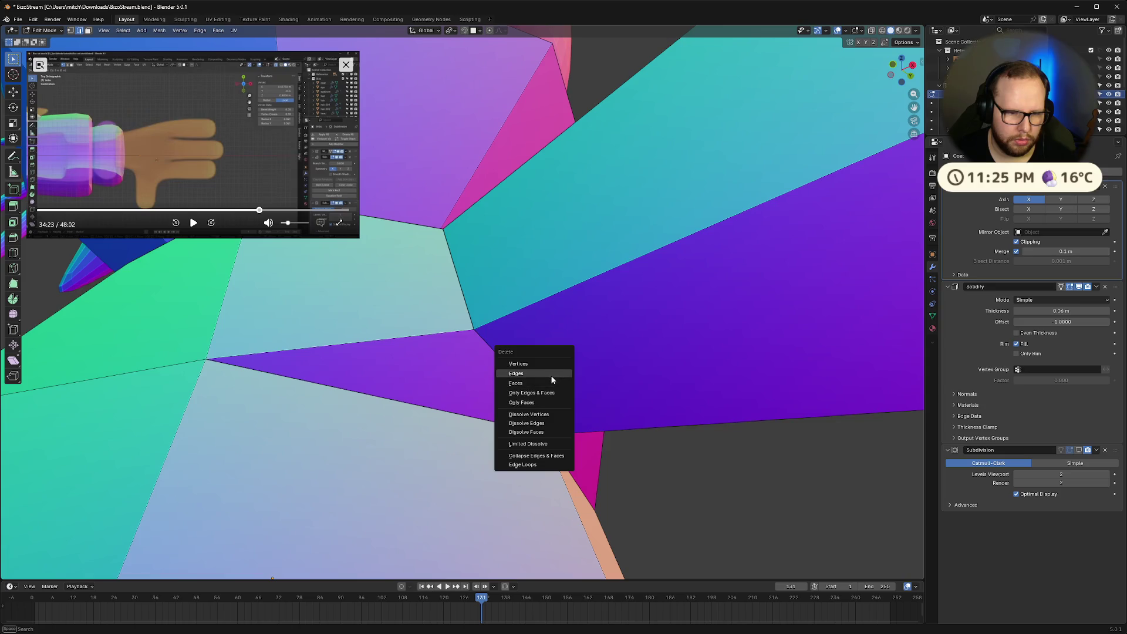
click(550, 373)
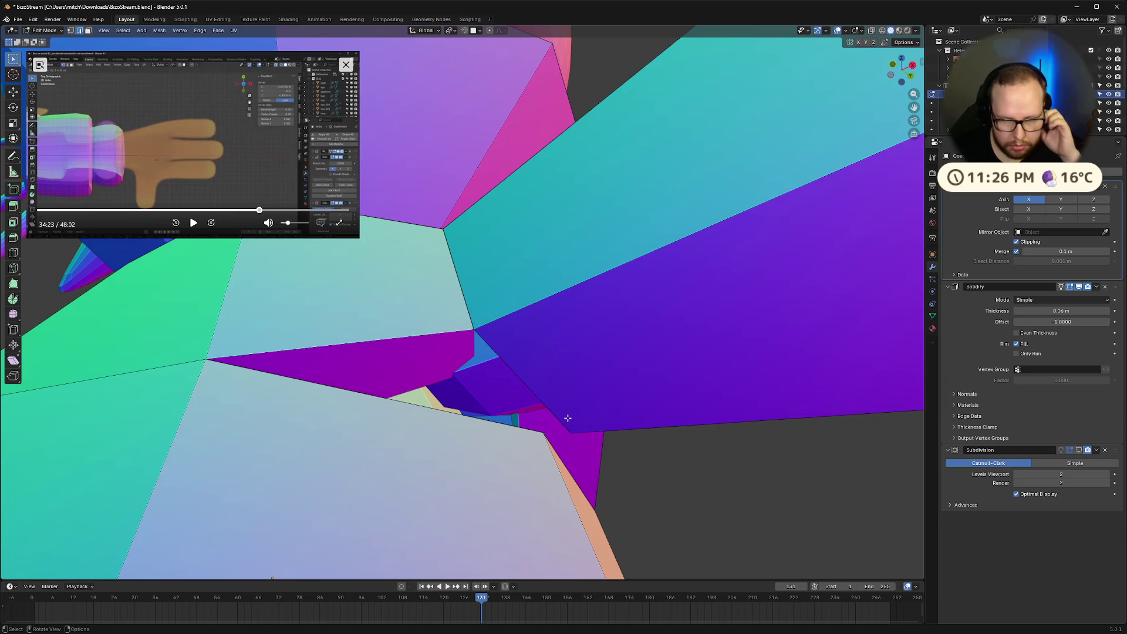
Select the long coat edge for deletion and orbit in close around it
mouse_move(550, 448)
middle_down()
mouse_move(646, 498)
mouse_move(398, 333)
mouse_move(485, 420)
mouse_move(466, 427)
middle_up()
click(398, 364)
key(x)
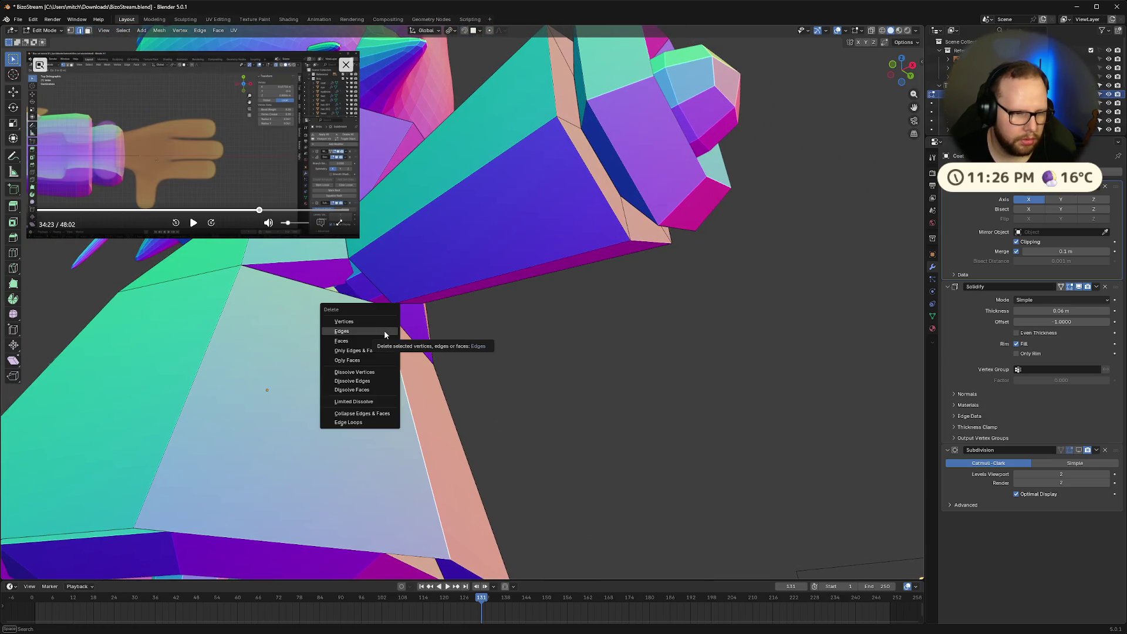
mouse_move(411, 337)
middle_down()
mouse_move(530, 344)
mouse_move(380, 335)
mouse_move(456, 410)
mouse_move(508, 432)
middle_up()
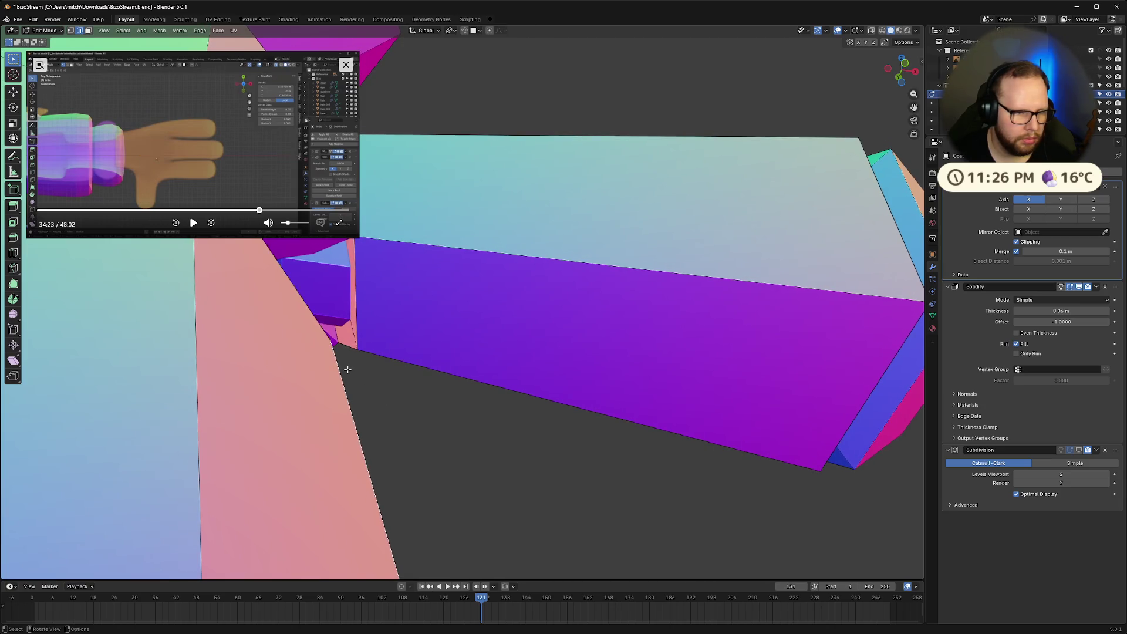
middle_drag(410, 368, 412, 373)
Re-enable the Subdivision modifier's Edit Mode display to see the smooth coat
key(Home)
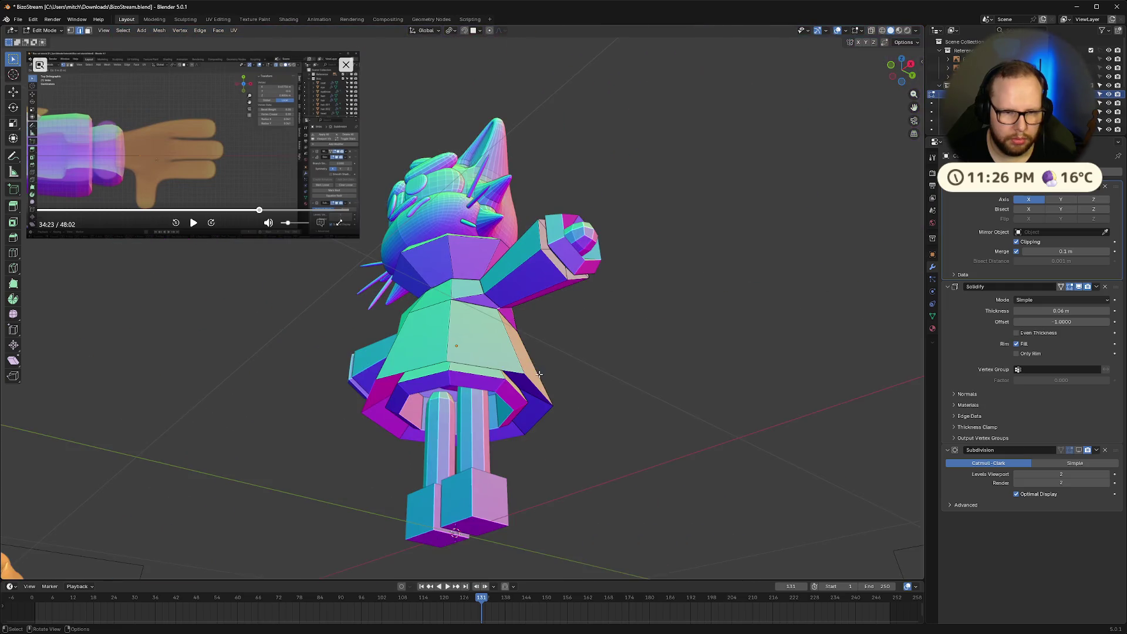
shift+middle_drag(609, 390, 506, 389)
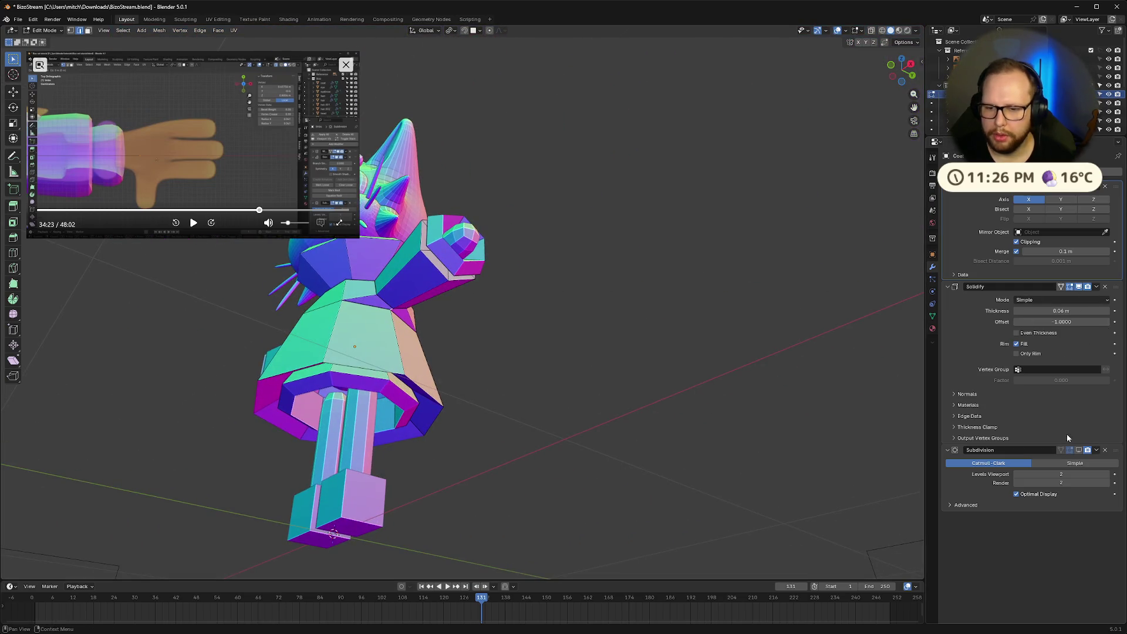
click(1077, 451)
Switch to top view, pan so the arm fills the view, and return to Object Mode
key(Home)
scroll(433, 366, up, 6)
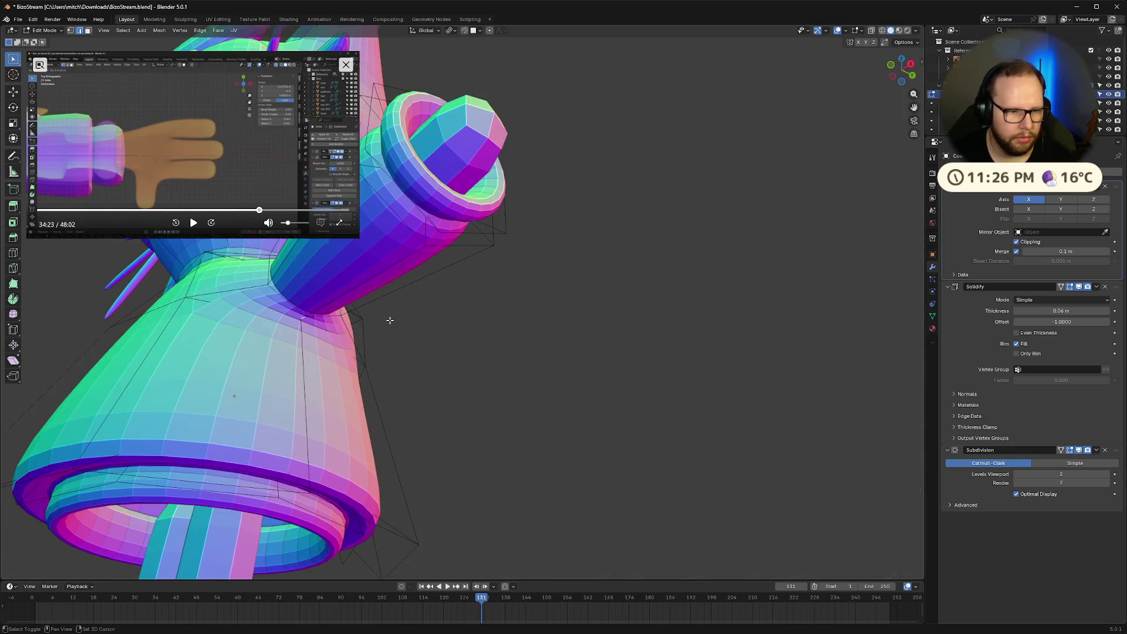
scroll(433, 366, down, 8)
mouse_move(536, 372)
middle_down()
mouse_move(495, 395)
mouse_move(420, 357)
mouse_move(447, 352)
middle_up()
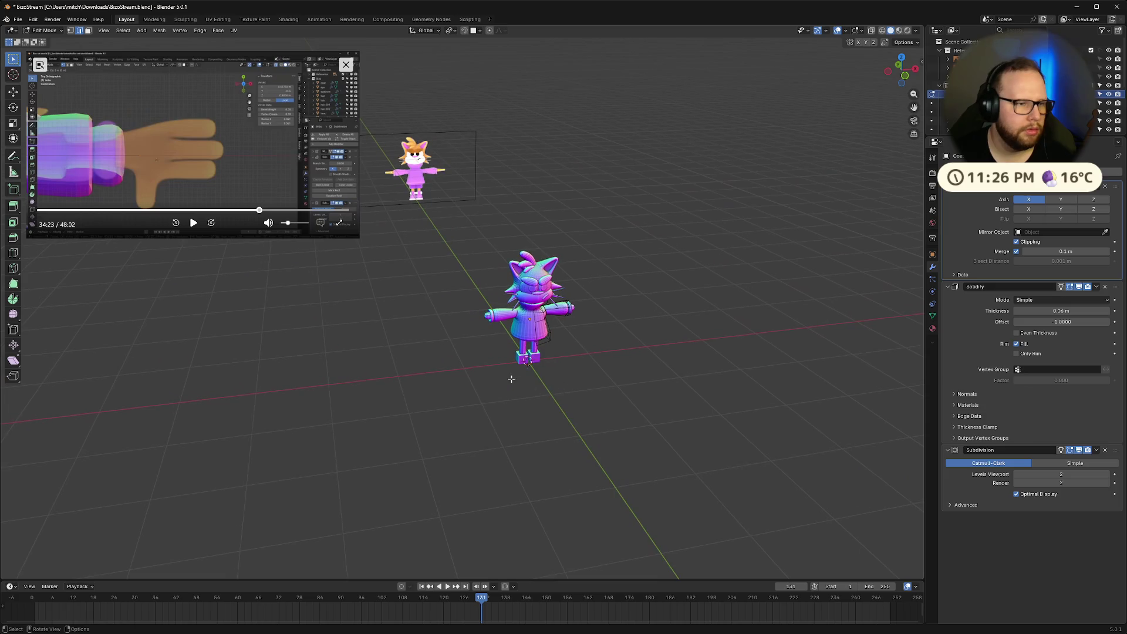
click(903, 61)
scroll(651, 300, up, 8)
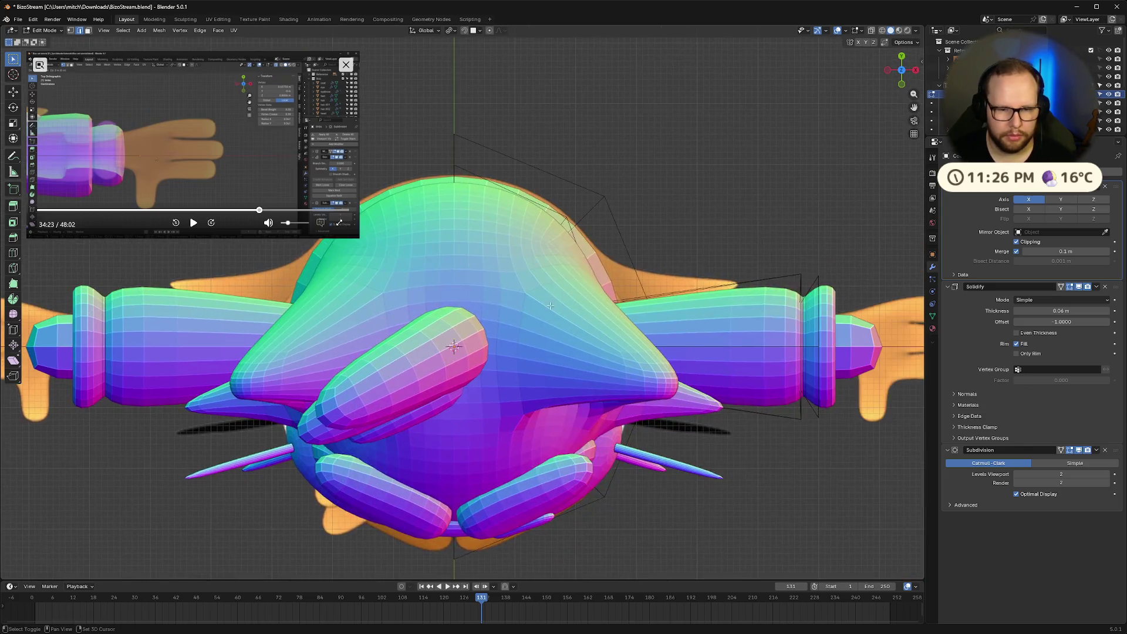
shift+middle_drag(800, 352, 374, 294)
key(Tab)
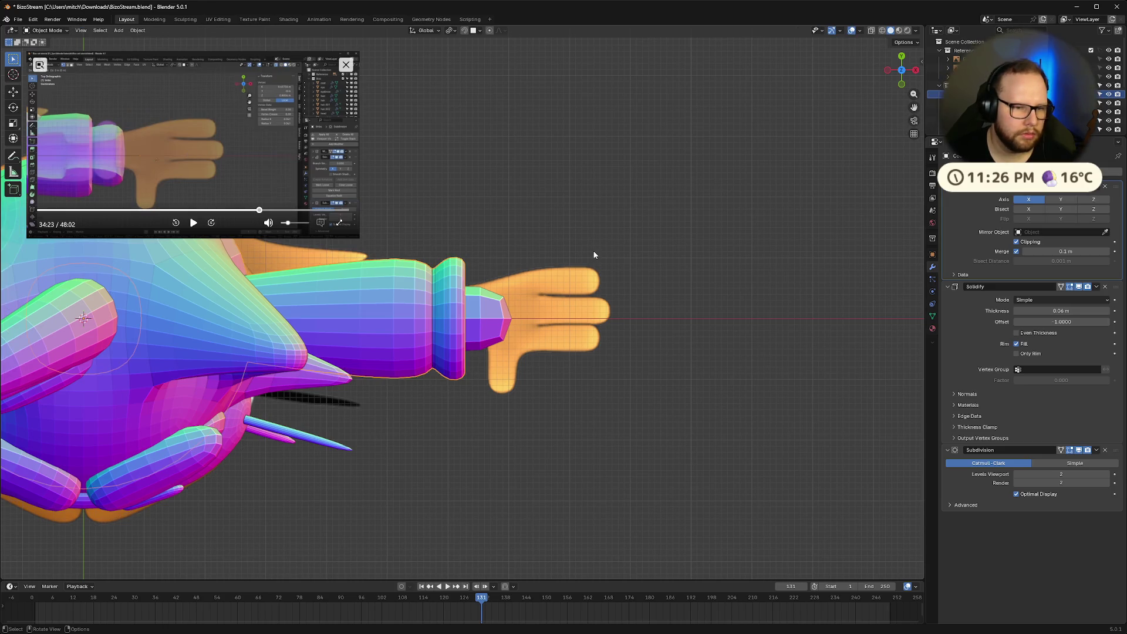
Select the Limbs arm object and enter Edit Mode with vertex select, following the reference video
click(195, 222)
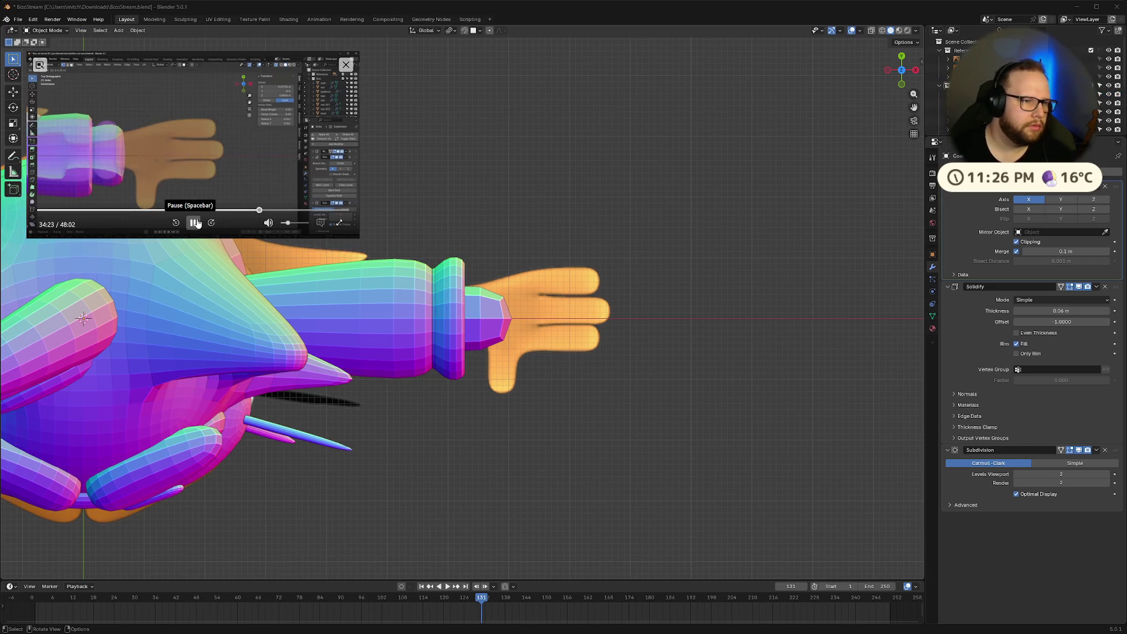
click(497, 323)
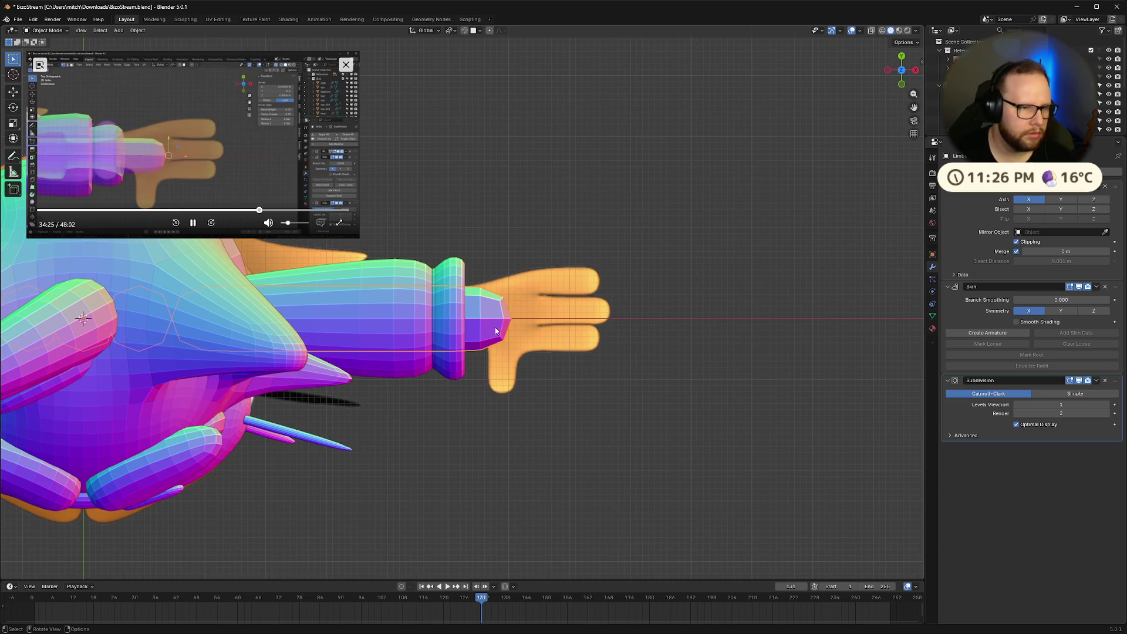
key(Tab)
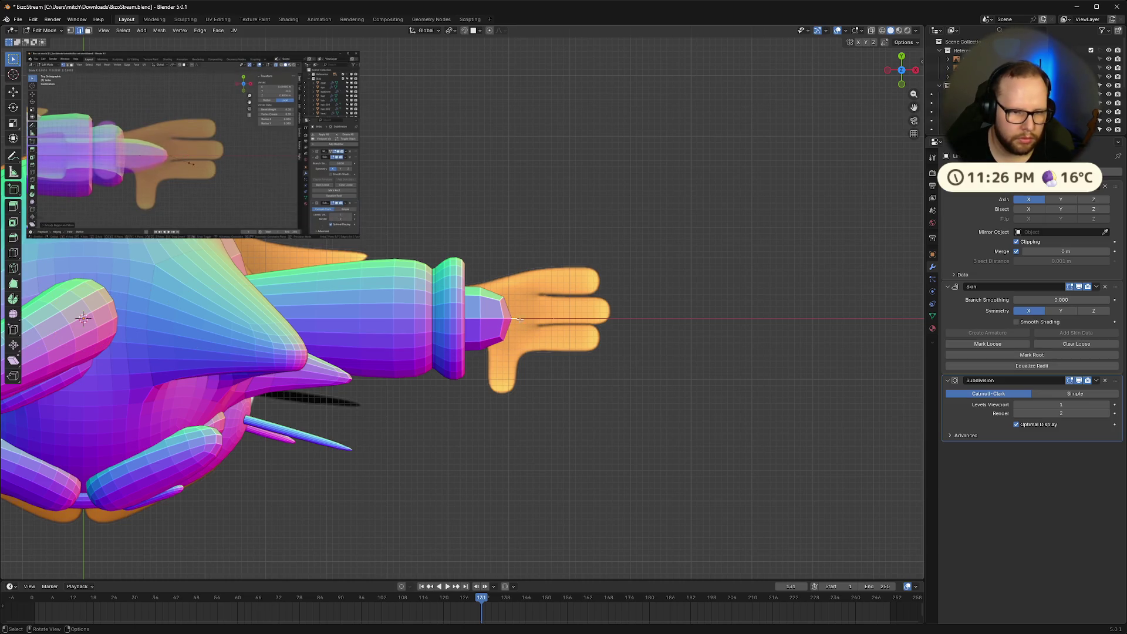
key(1)
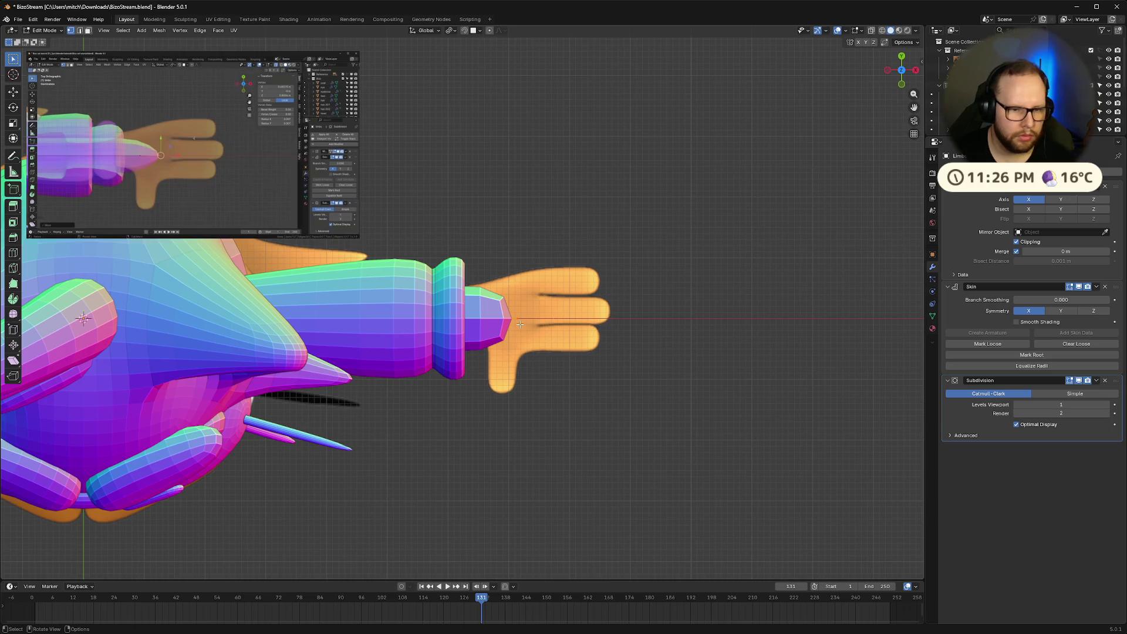
mouse_move(153, 225)
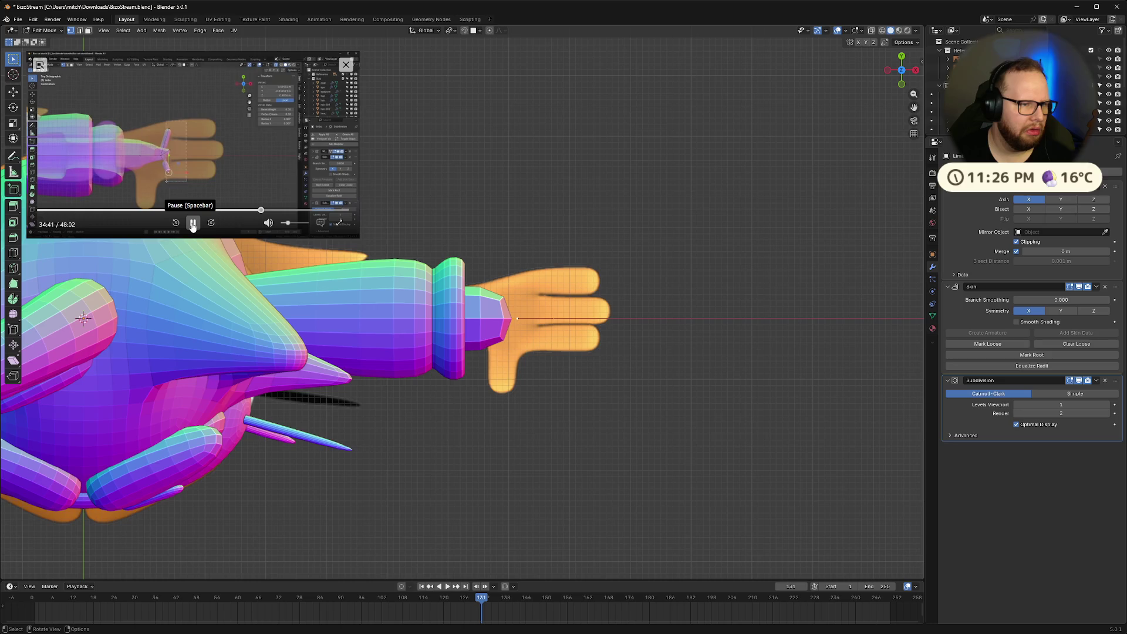
click(192, 223)
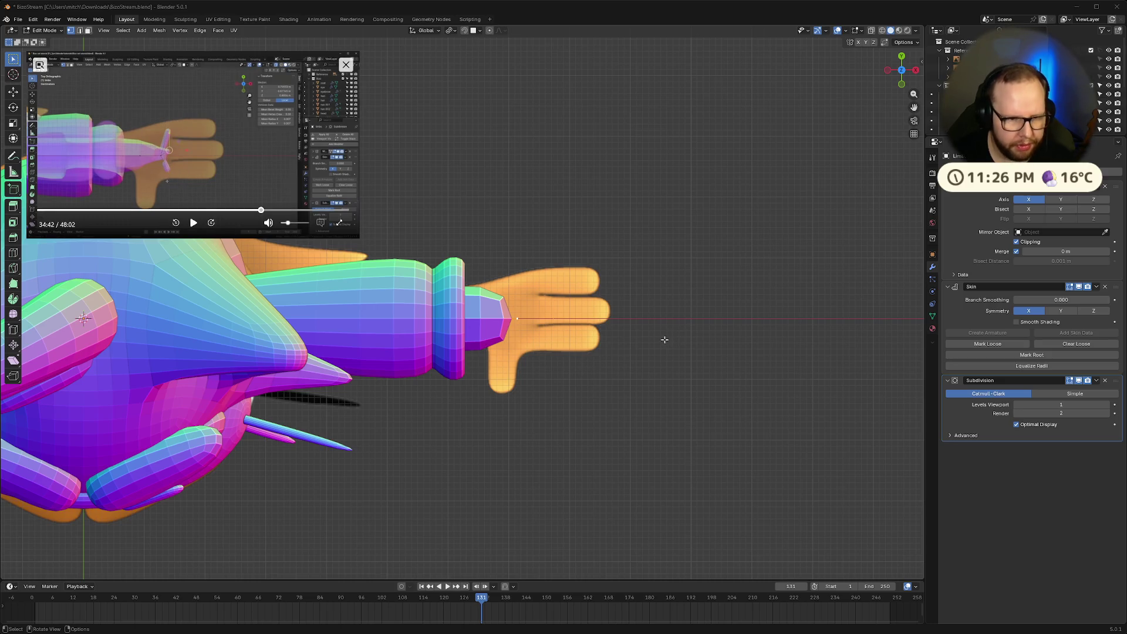
Move the arm tip vertex along X and extend it further along X
key(g)
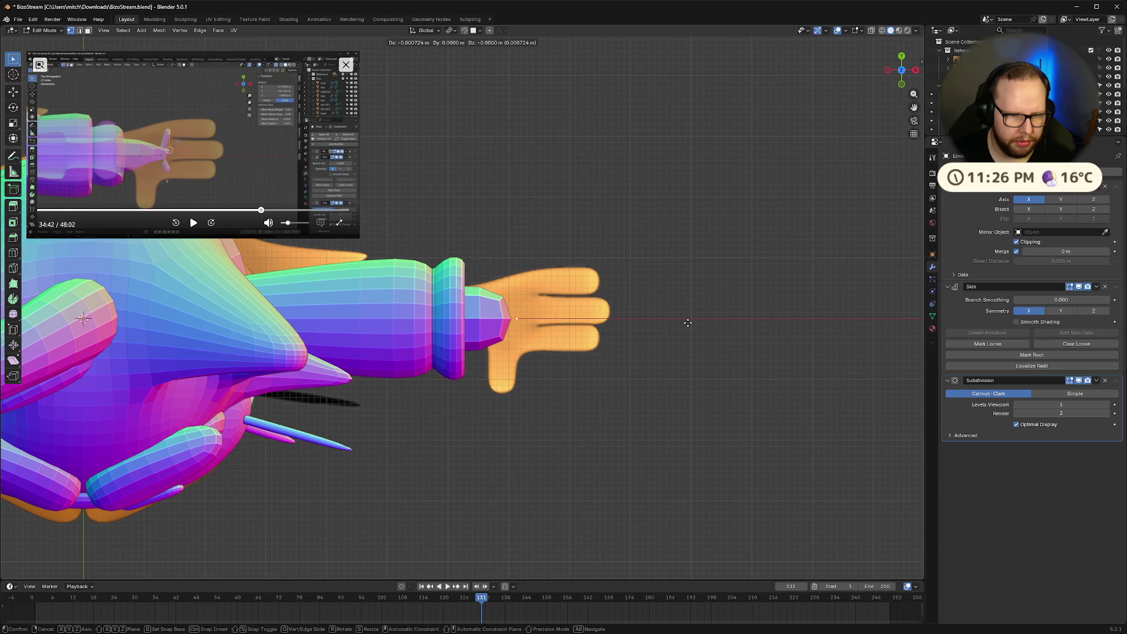
key(x)
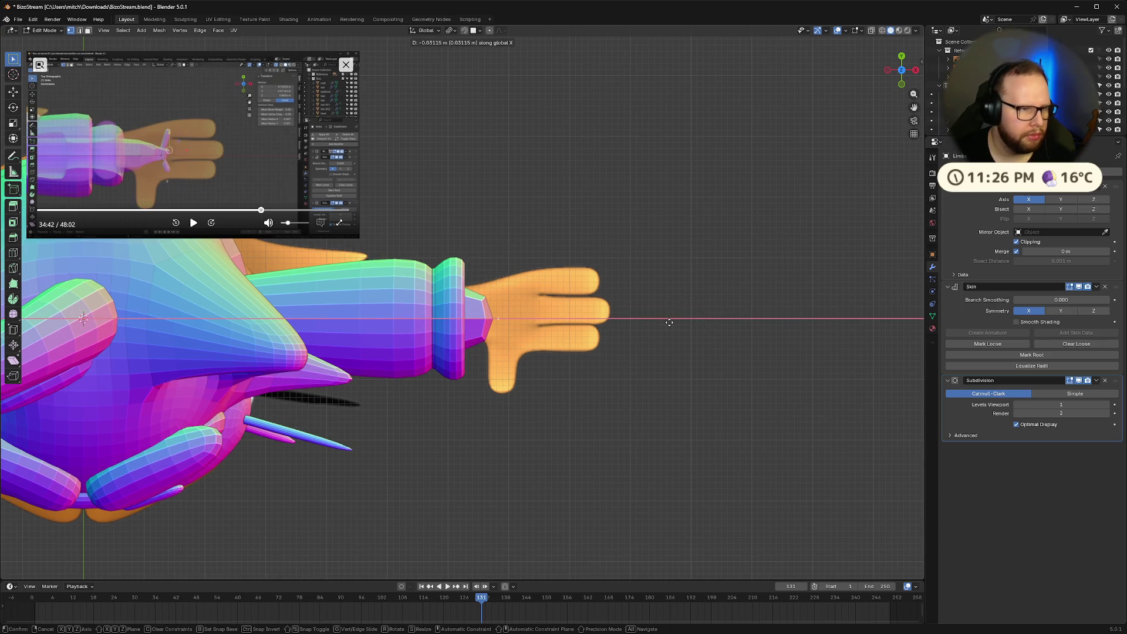
click(672, 323)
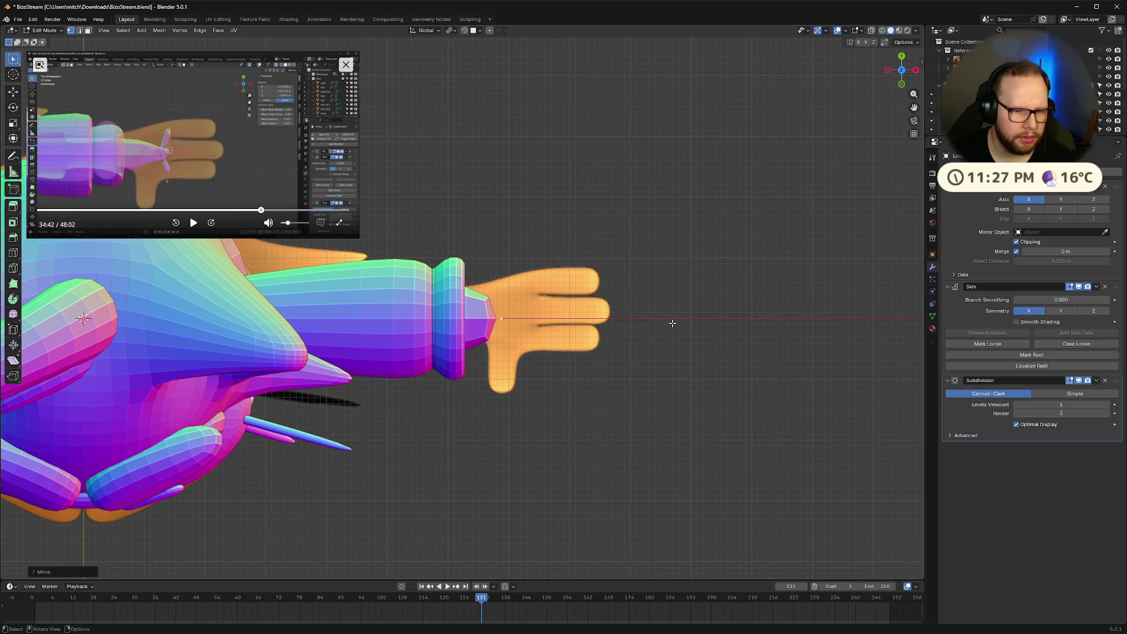
key(g)
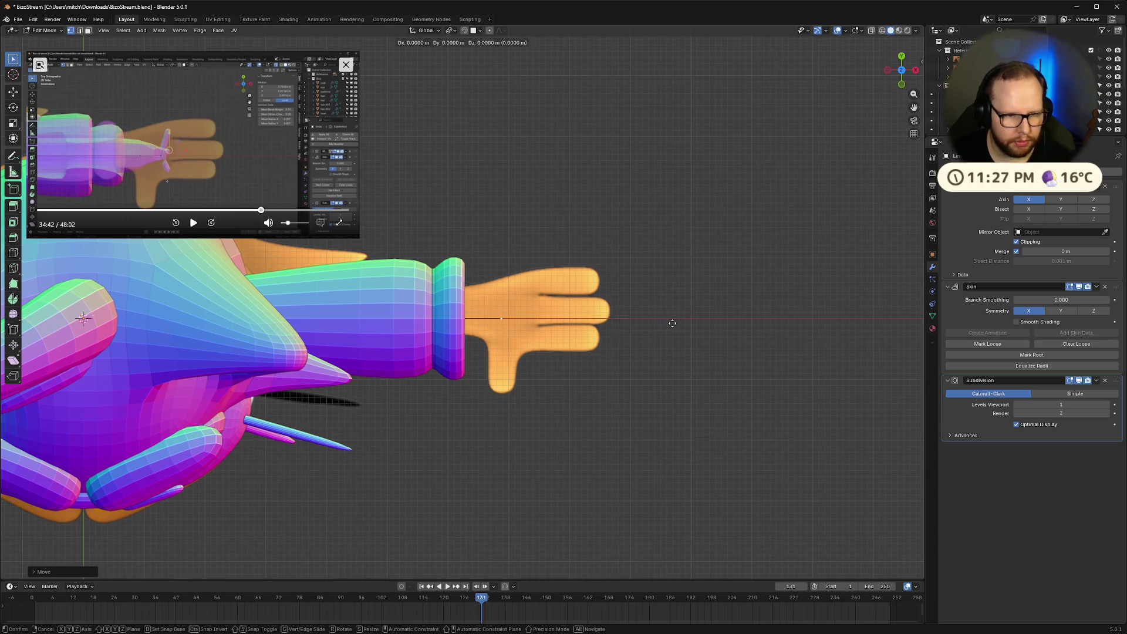
key(x)
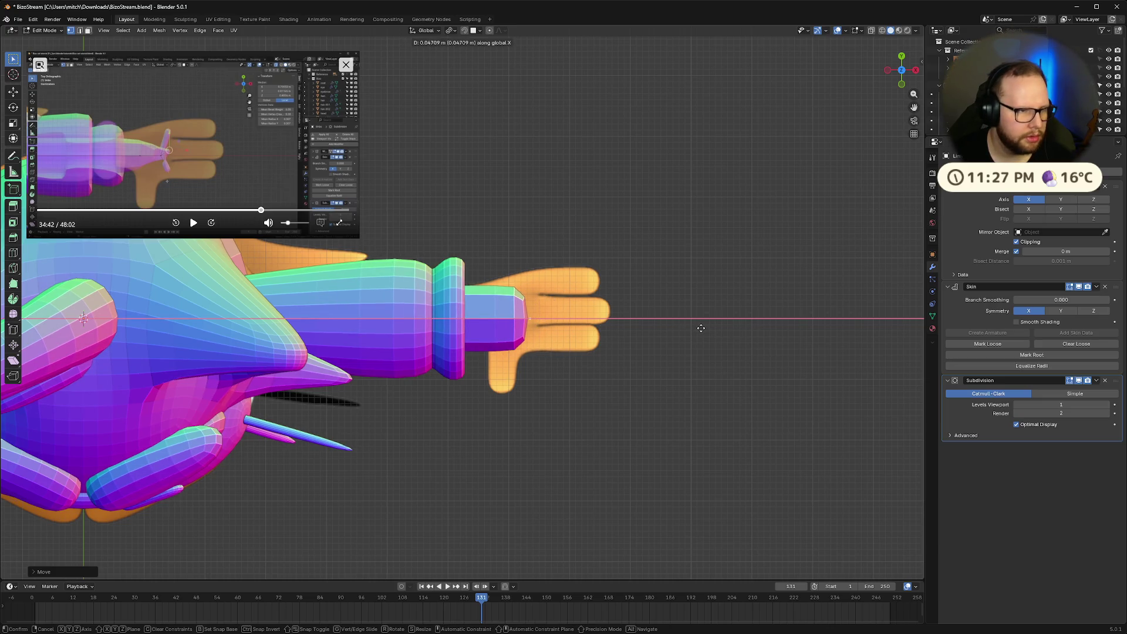
click(706, 328)
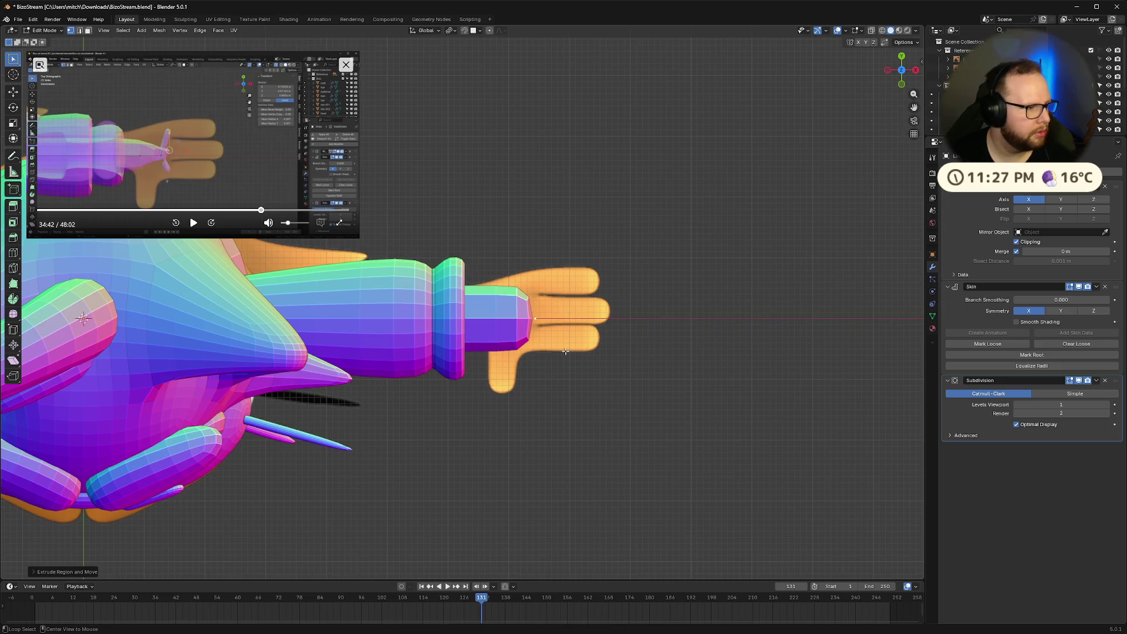
Turn on X-ray over the hand, try moving the vertex along X, then undo it
key(alt+z)
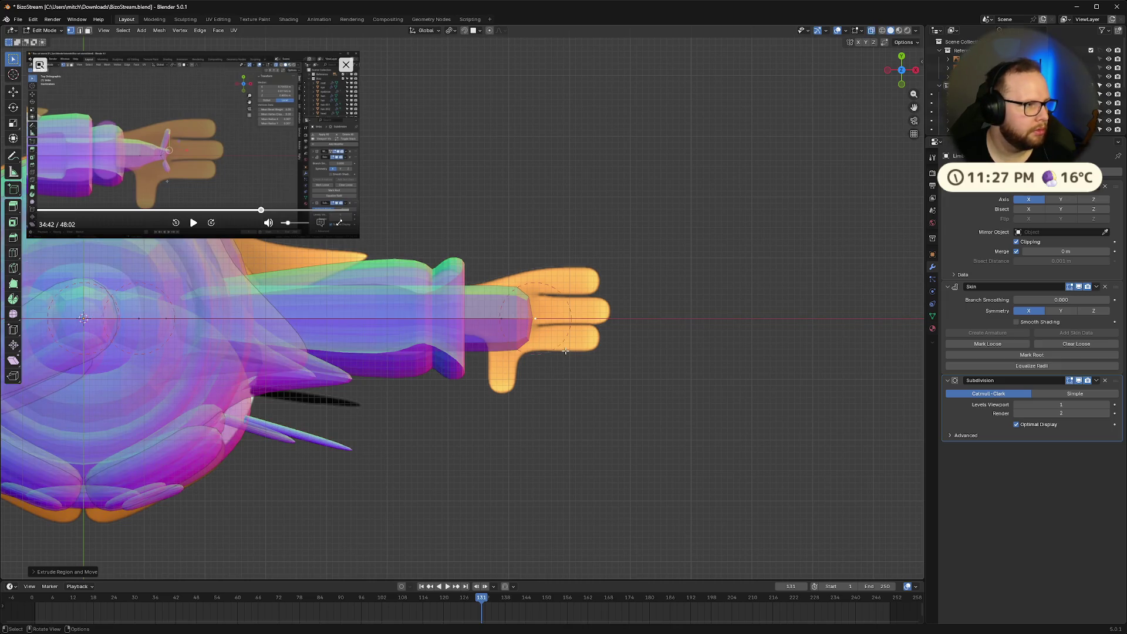
scroll(511, 328, up, 1)
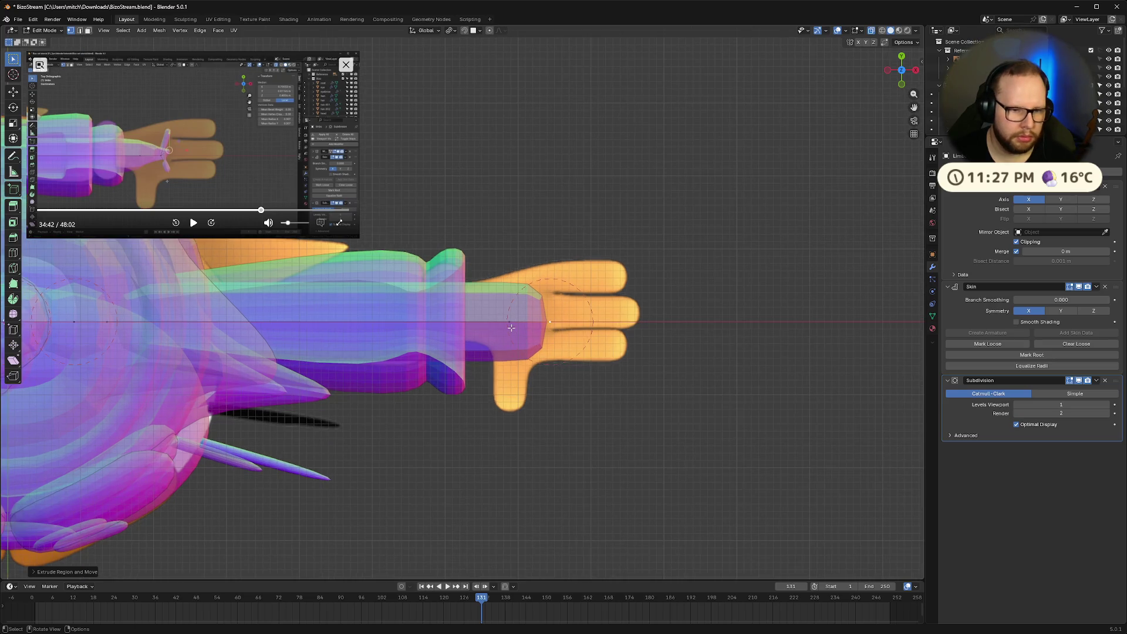
key(g)
key(x)
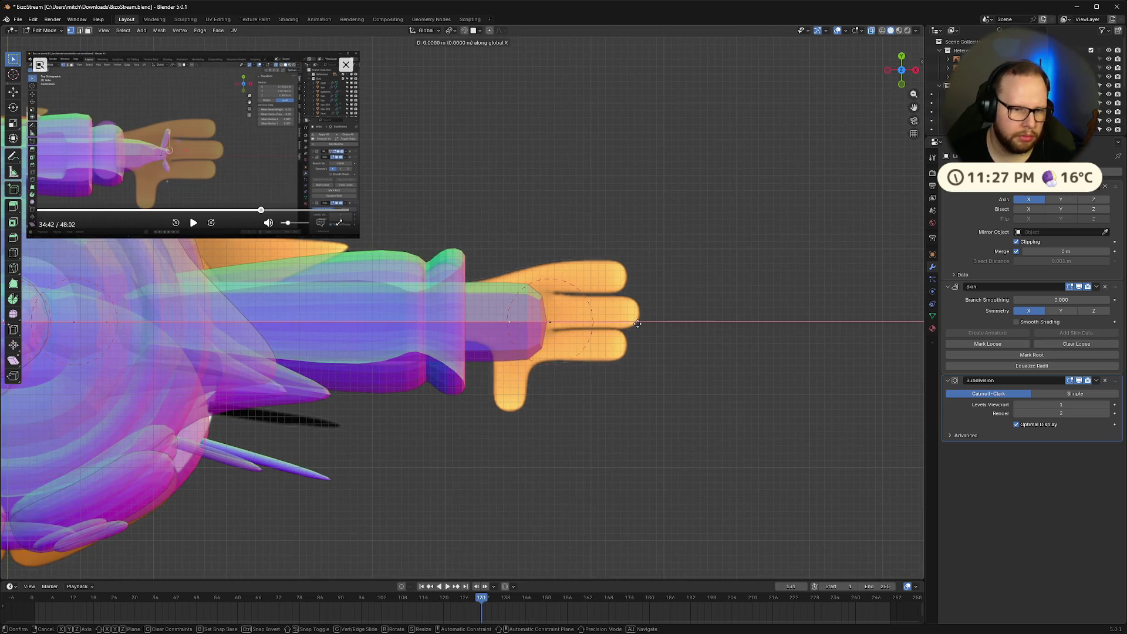
click(620, 327)
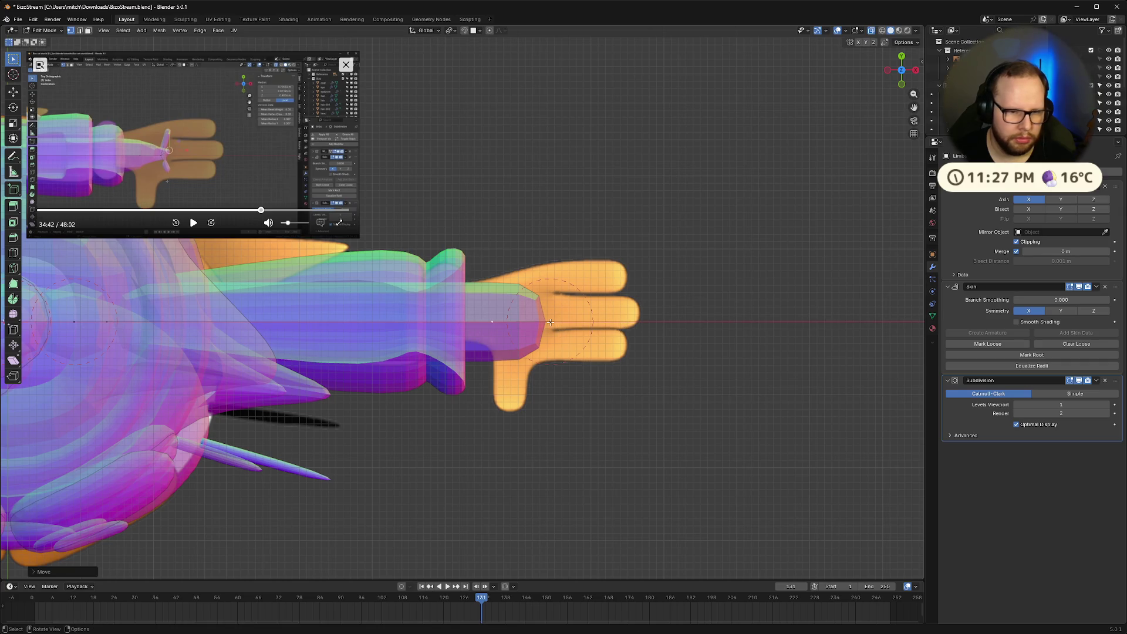
key(ctrl+z)
Try extruding finger vertices upward, then cancel and undo the extrusion
key(e)
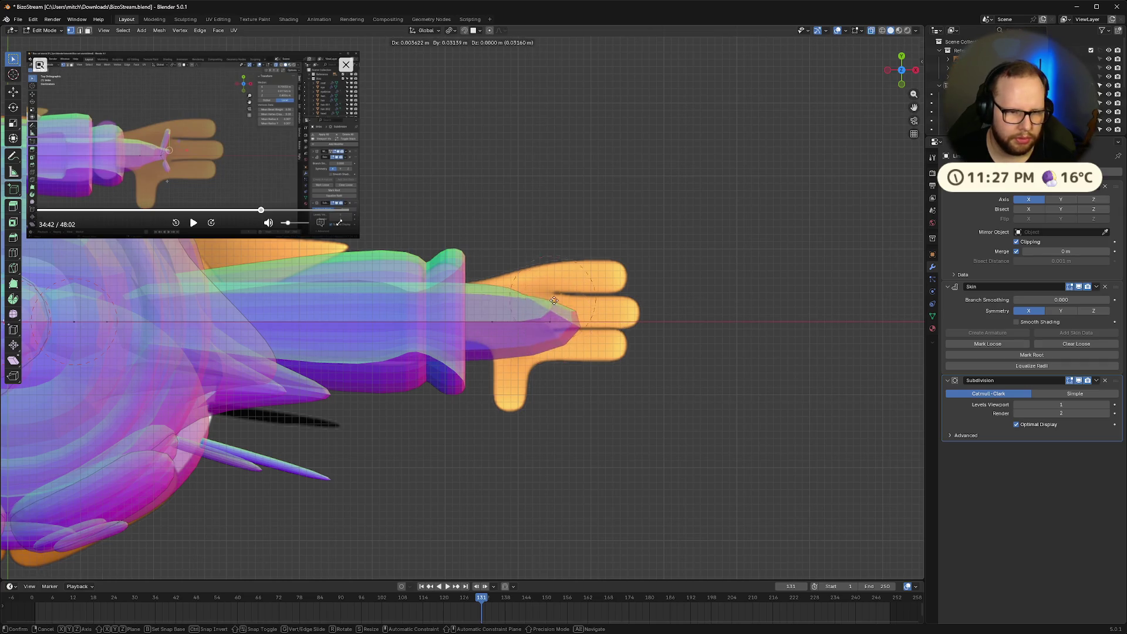
click(556, 273)
key(e)
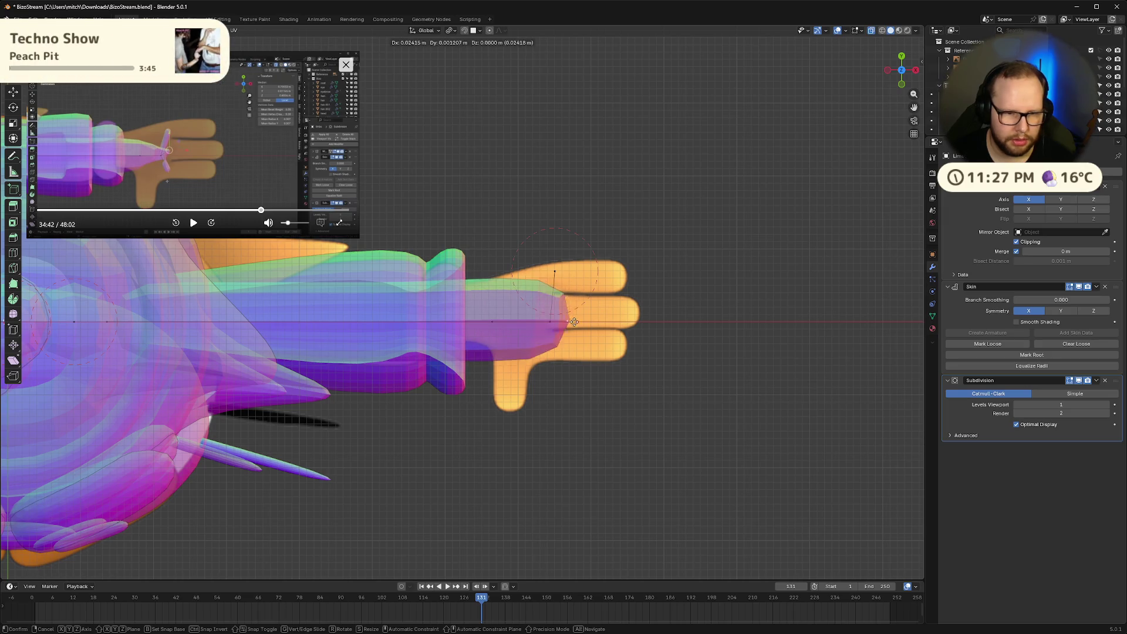
key(Escape)
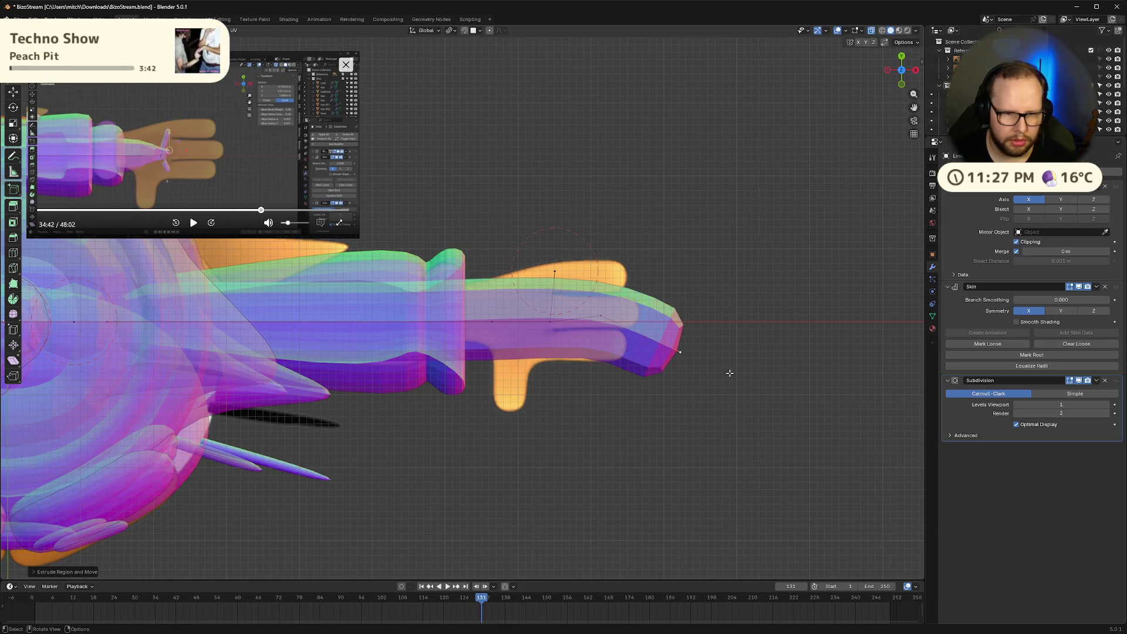
key(ctrl+z)
key(ctrl+z)
key(ctrl+z)
key(ctrl+z)
key(ctrl+z)
key(ctrl+z)
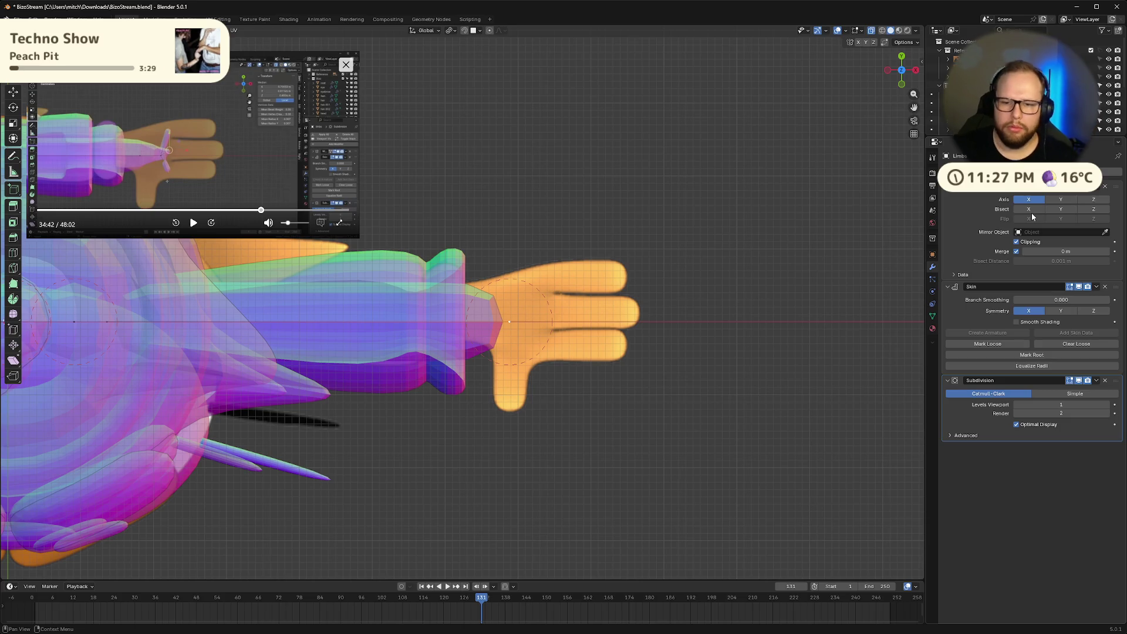
Rewind the reference video and apply the arm object's scale in Object Mode
click(257, 210)
click(193, 222)
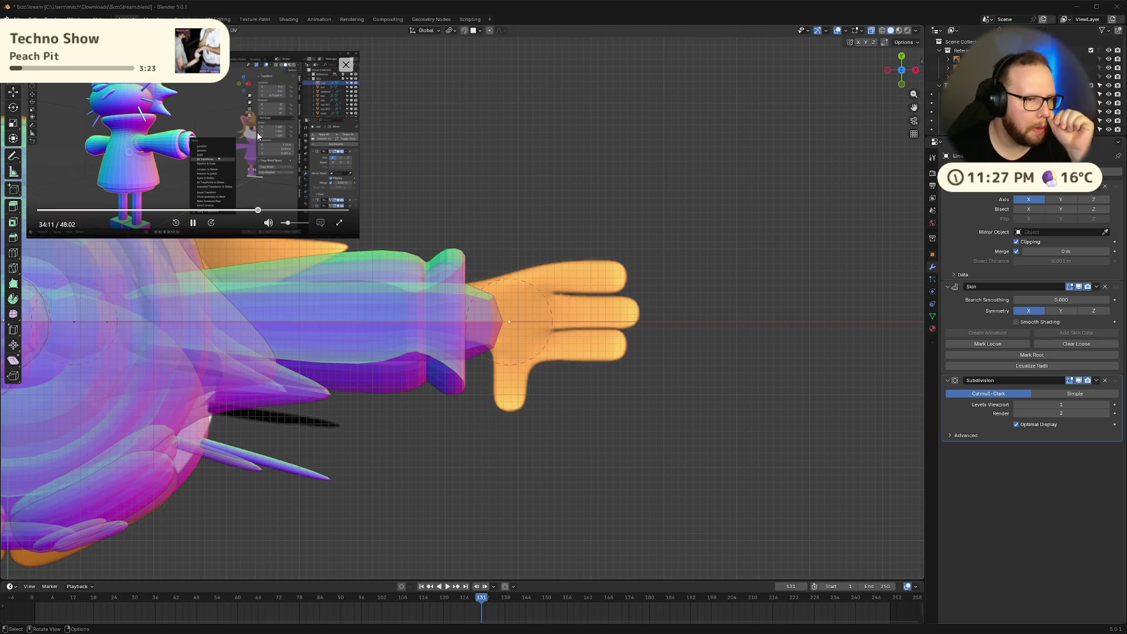
key(Tab)
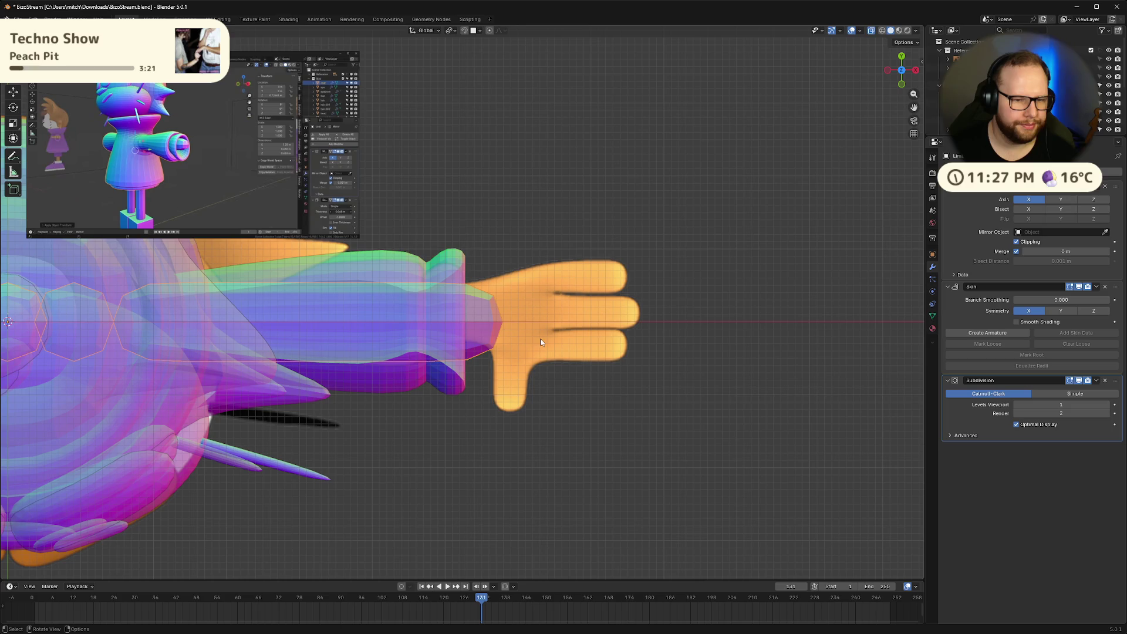
key(ctrl+a)
click(485, 324)
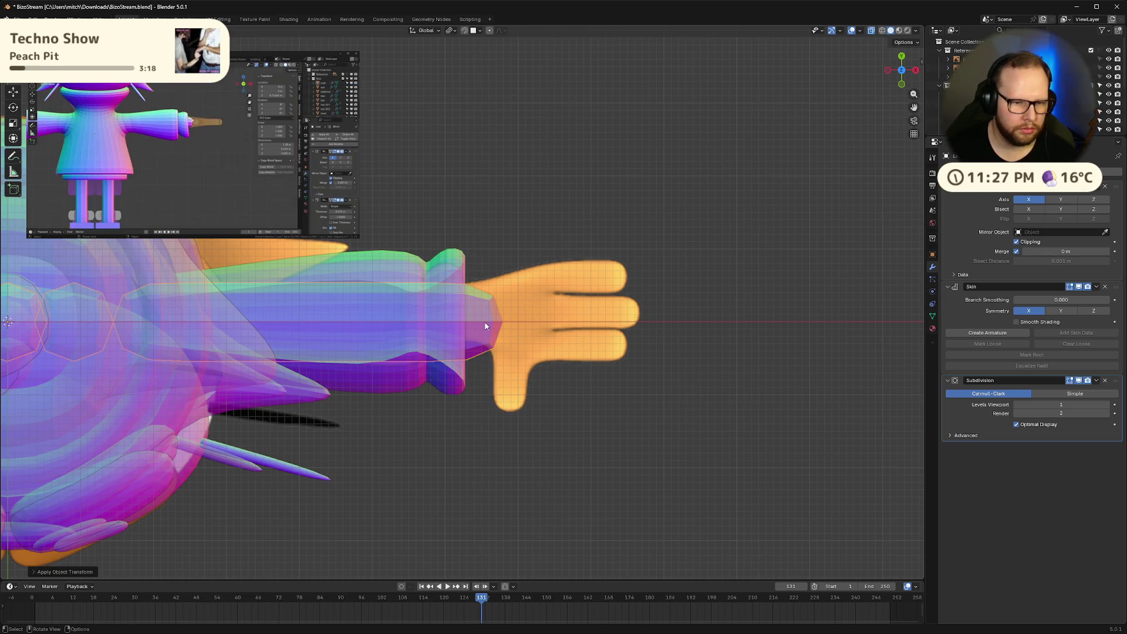
Apply All Transforms to the arm and return to Edit Mode
key(ctrl+a)
click(484, 323)
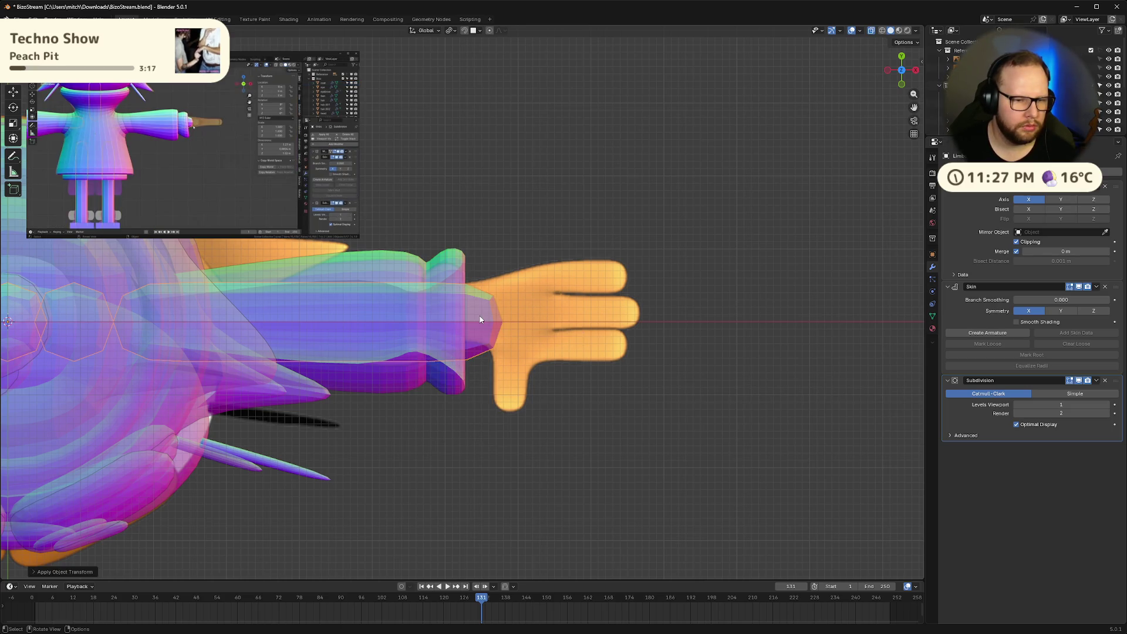
key(ctrl+a)
click(480, 326)
key(ctrl+a)
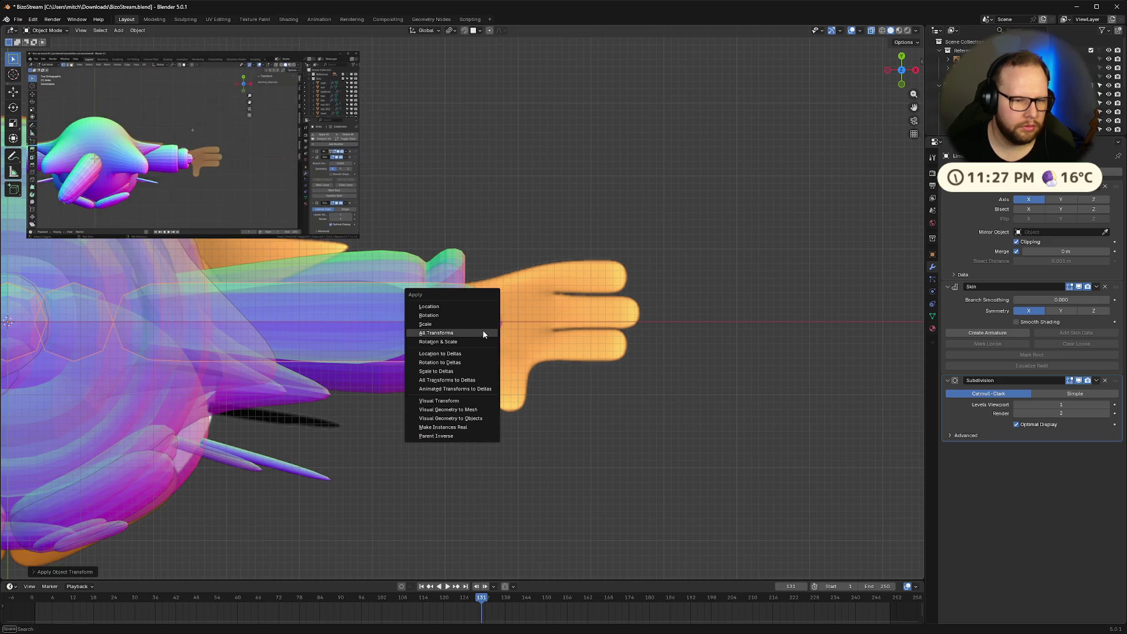
click(482, 331)
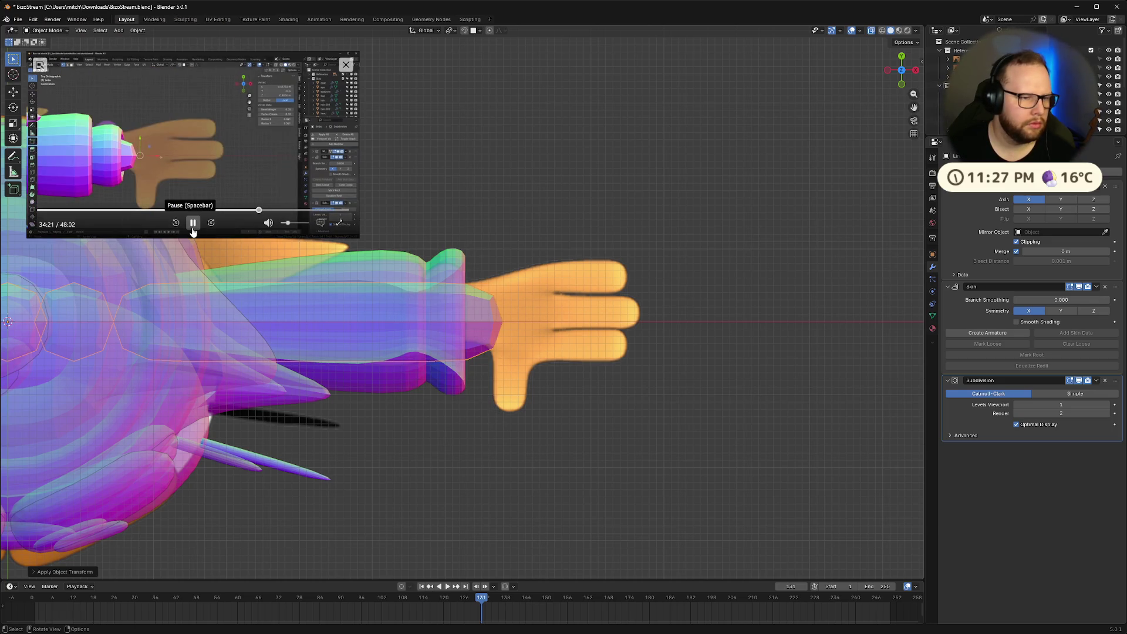
click(193, 229)
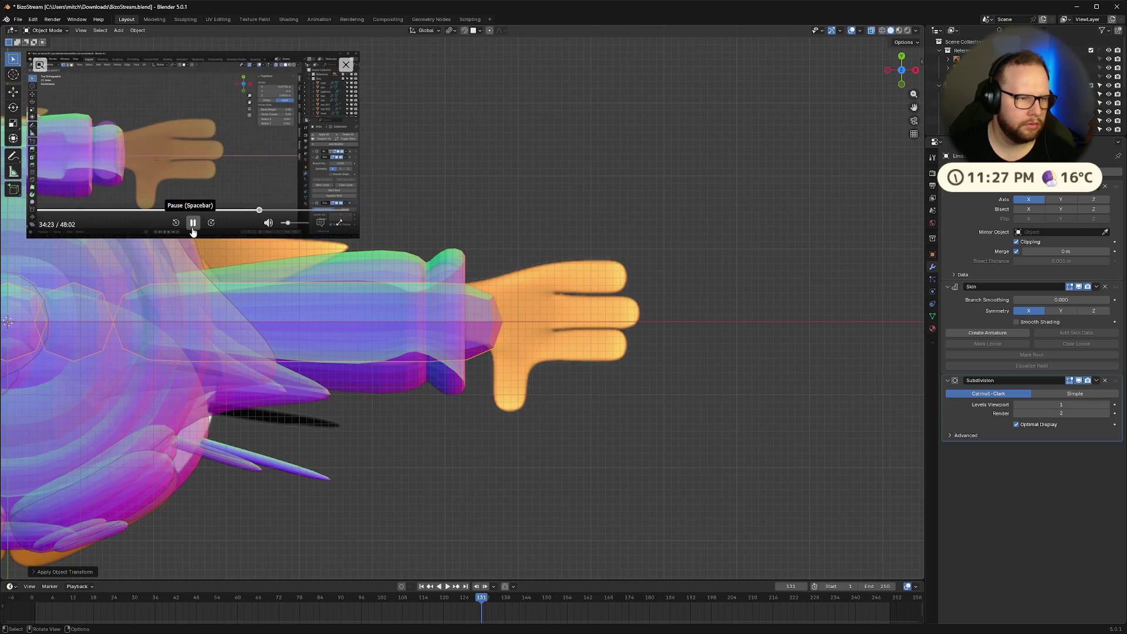
click(192, 223)
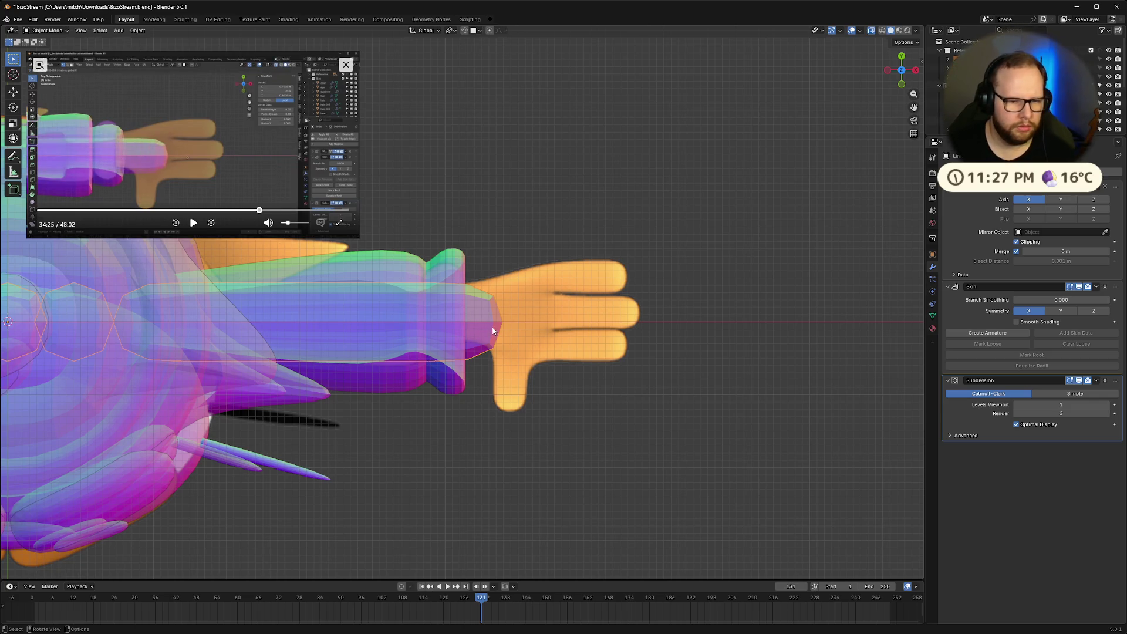
key(Tab)
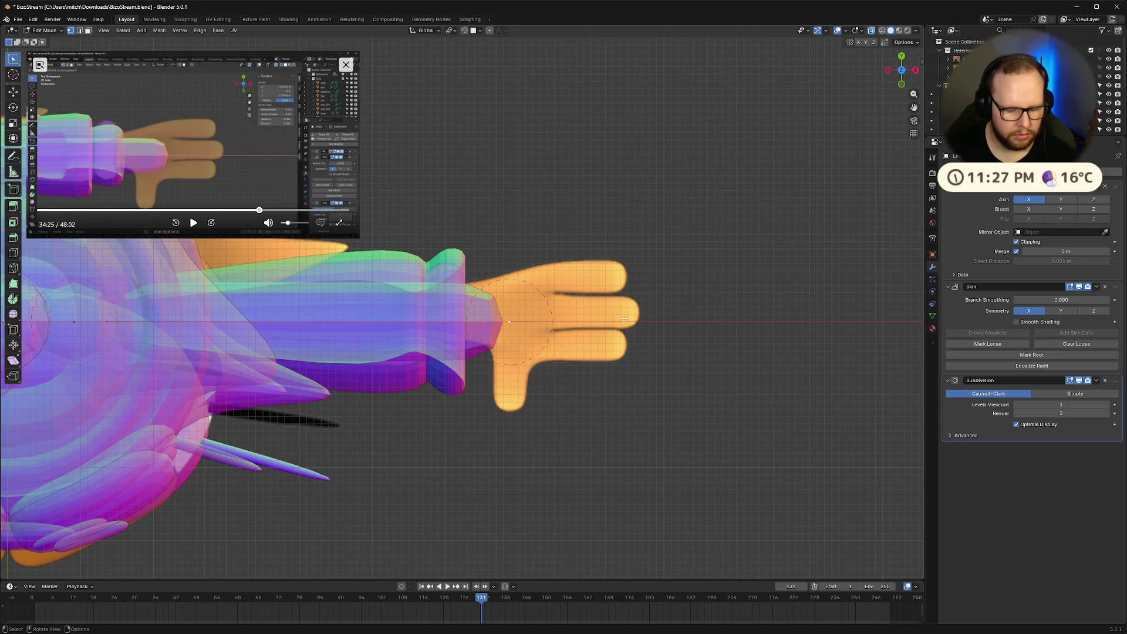
Move the arm's end vertex slightly left along X into the palm
key(g)
key(x)
click(606, 322)
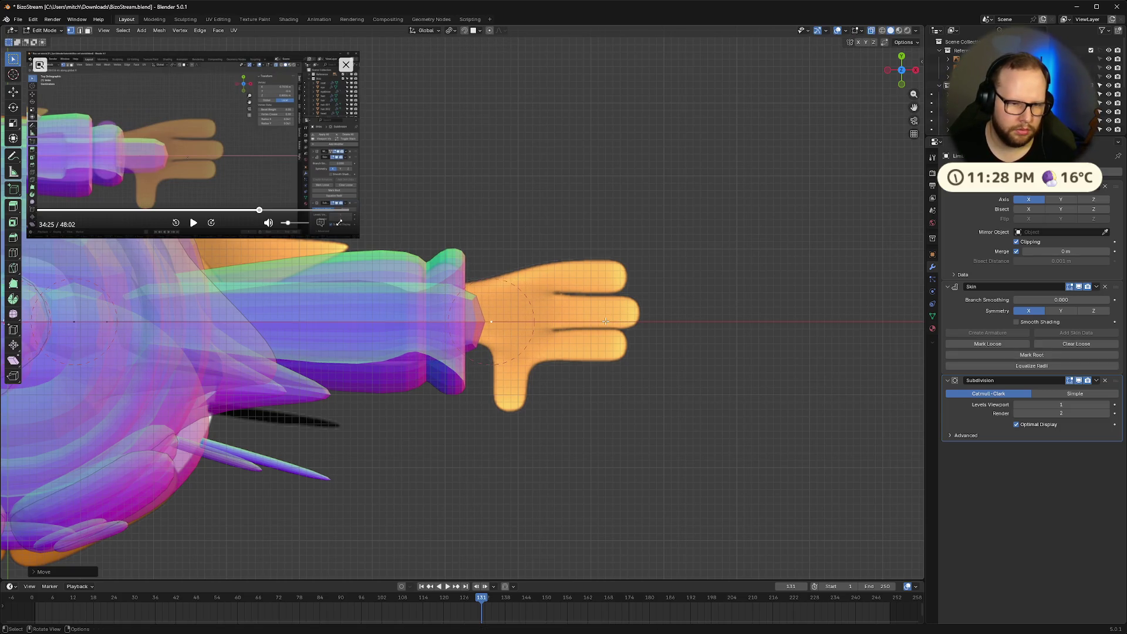
key(g)
key(x)
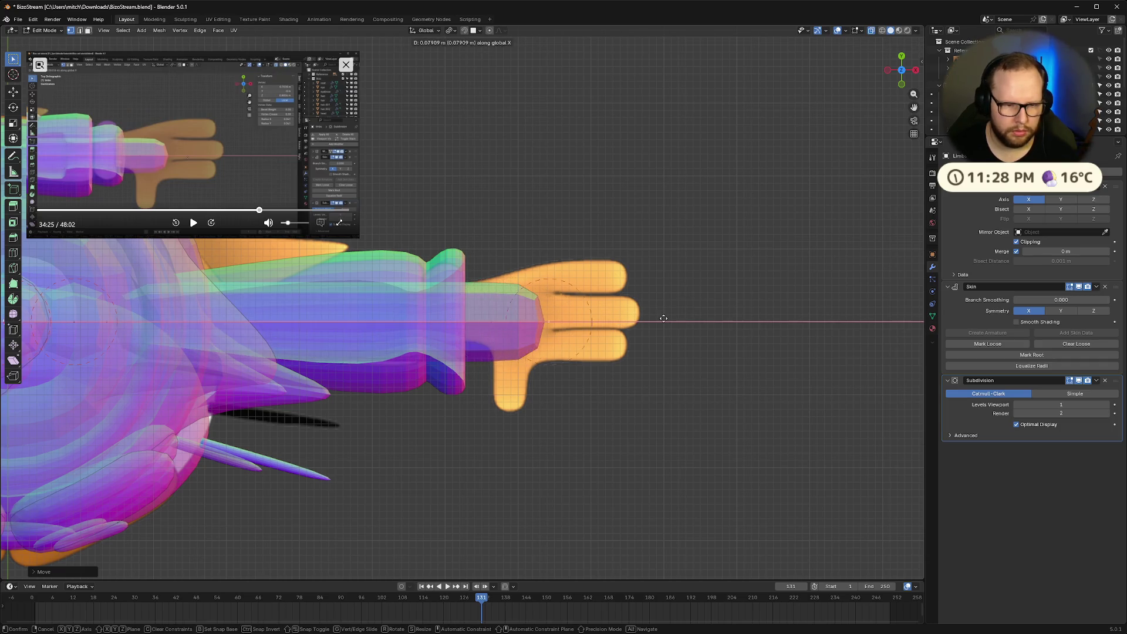
right_click(648, 318)
Try extruding finger and thumb vertices from the arm tip and resize the thumb
key(e)
click(681, 274)
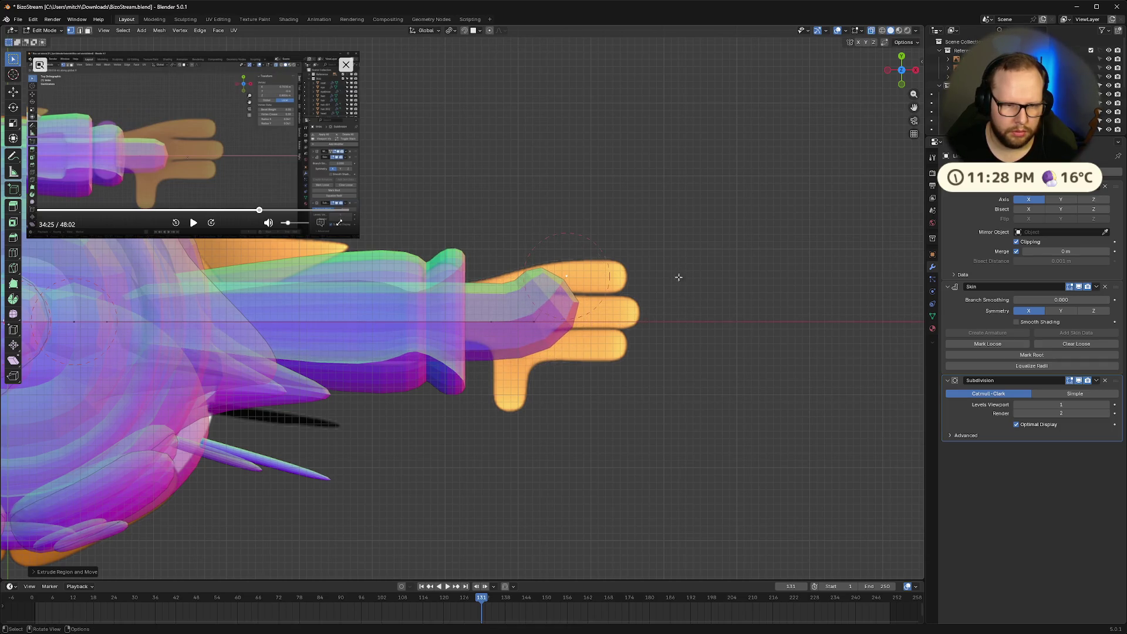
key(e)
click(599, 316)
click(537, 325)
key(e)
key(e)
click(509, 405)
key(s)
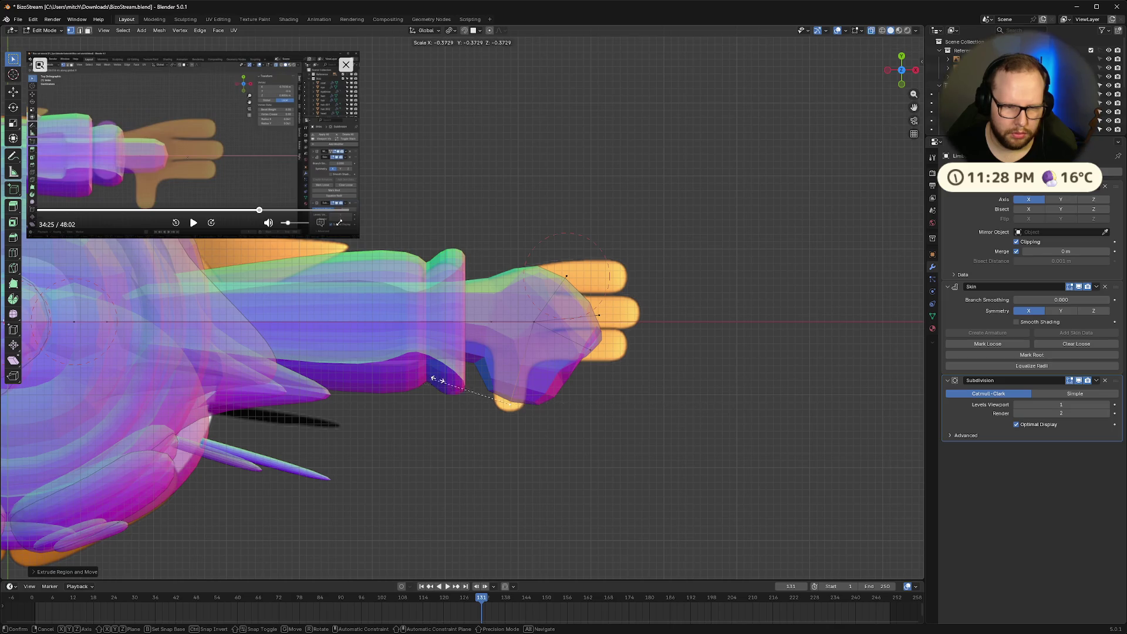
click(843, 385)
mouse_move(843, 385)
middle_down()
mouse_move(687, 392)
mouse_move(630, 355)
mouse_move(649, 264)
mouse_move(706, 274)
mouse_move(632, 336)
mouse_move(712, 406)
mouse_move(734, 387)
middle_up()
Undo the trial finger extrusions and return to top view while checking the reference
key(ctrl+z)
key(ctrl+z)
key(ctrl+z)
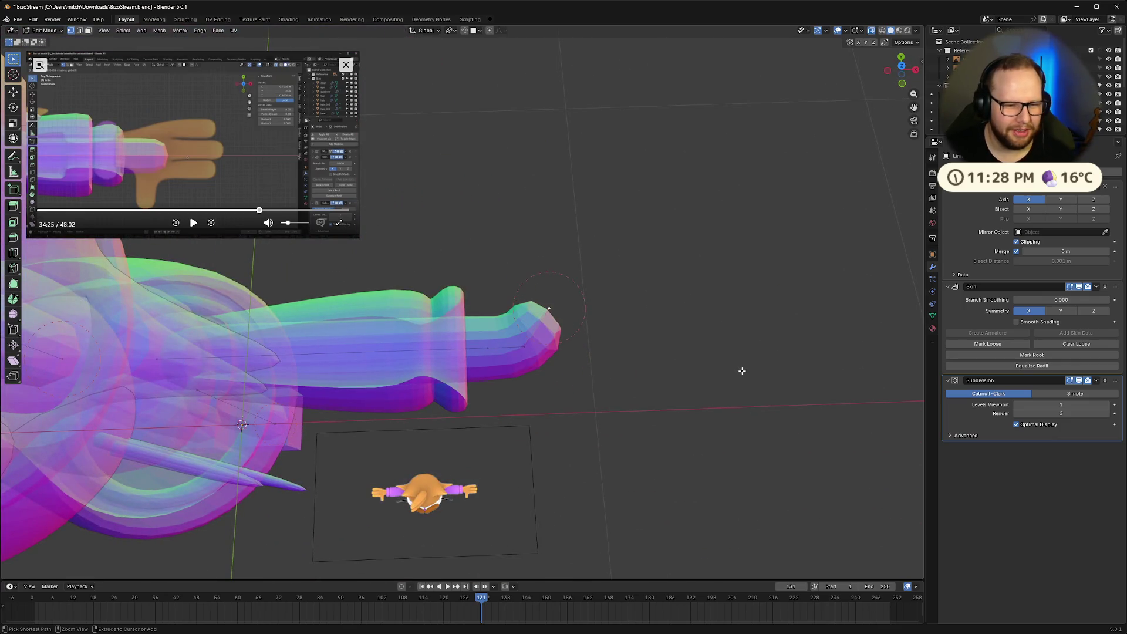
click(902, 65)
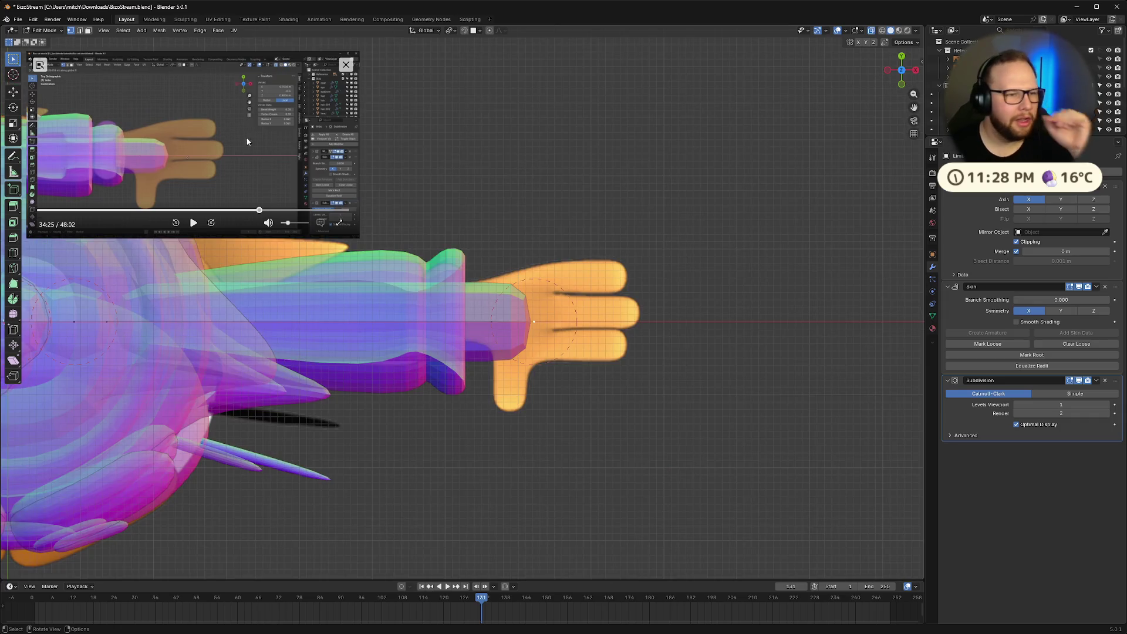
click(194, 222)
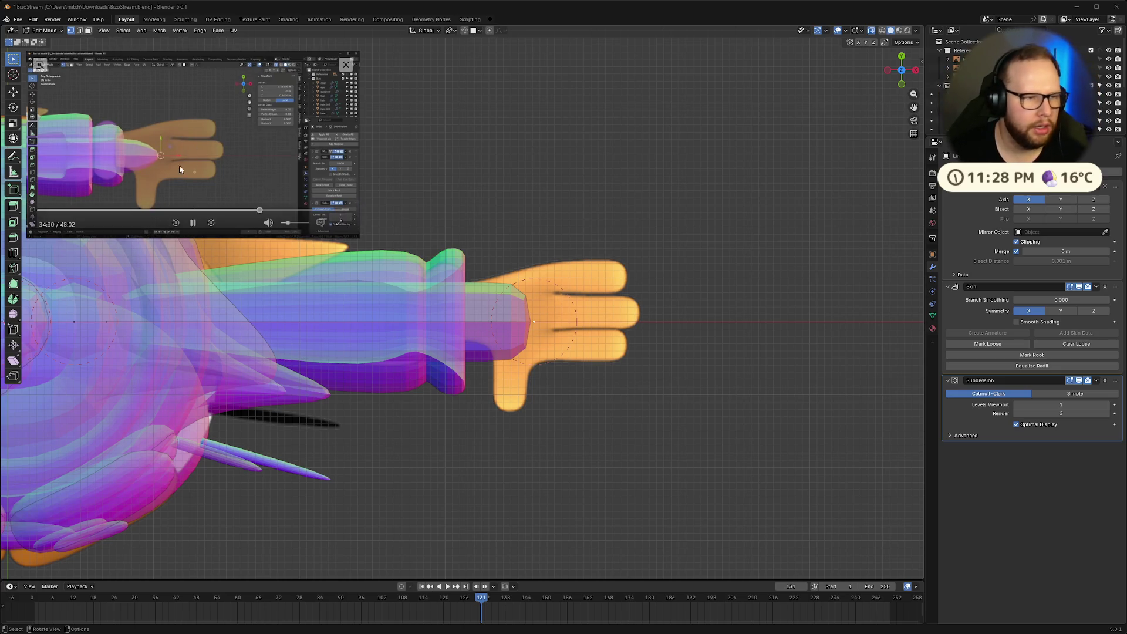
click(193, 222)
scroll(517, 320, up, 4)
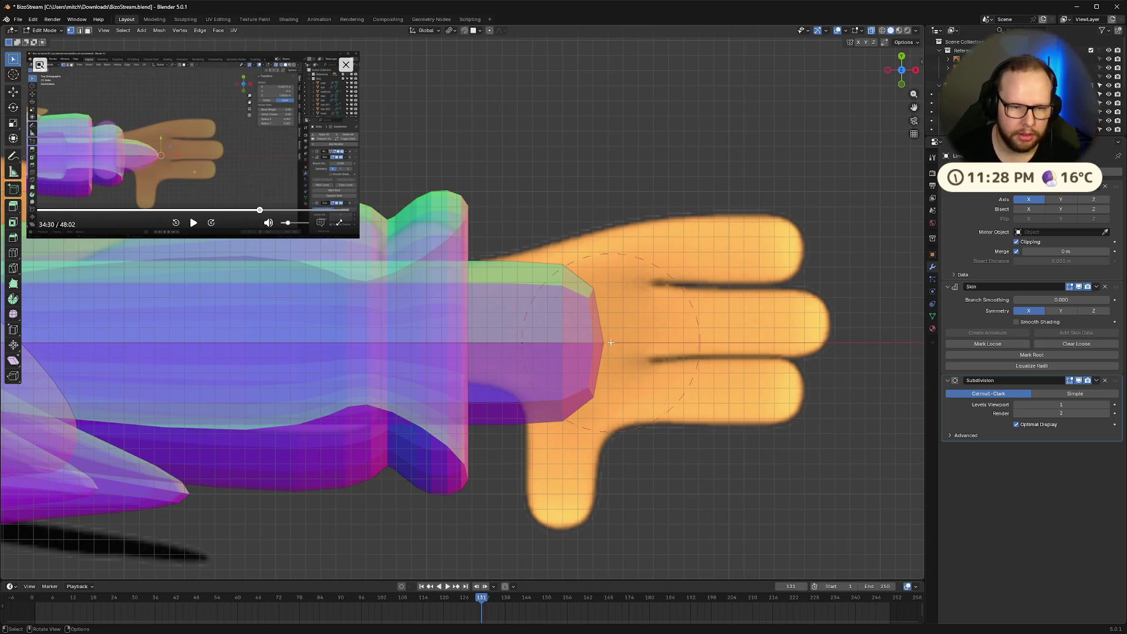
Shrink the skin radius of the wrist vertex inside the palm
click(638, 397)
key(ctrl+a)
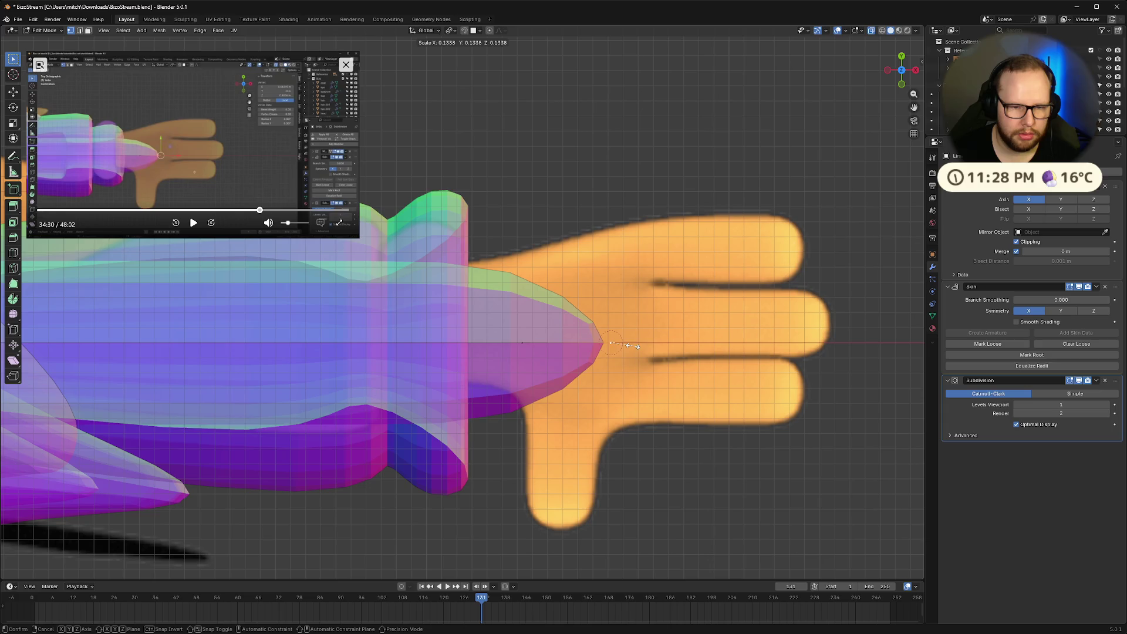
click(643, 341)
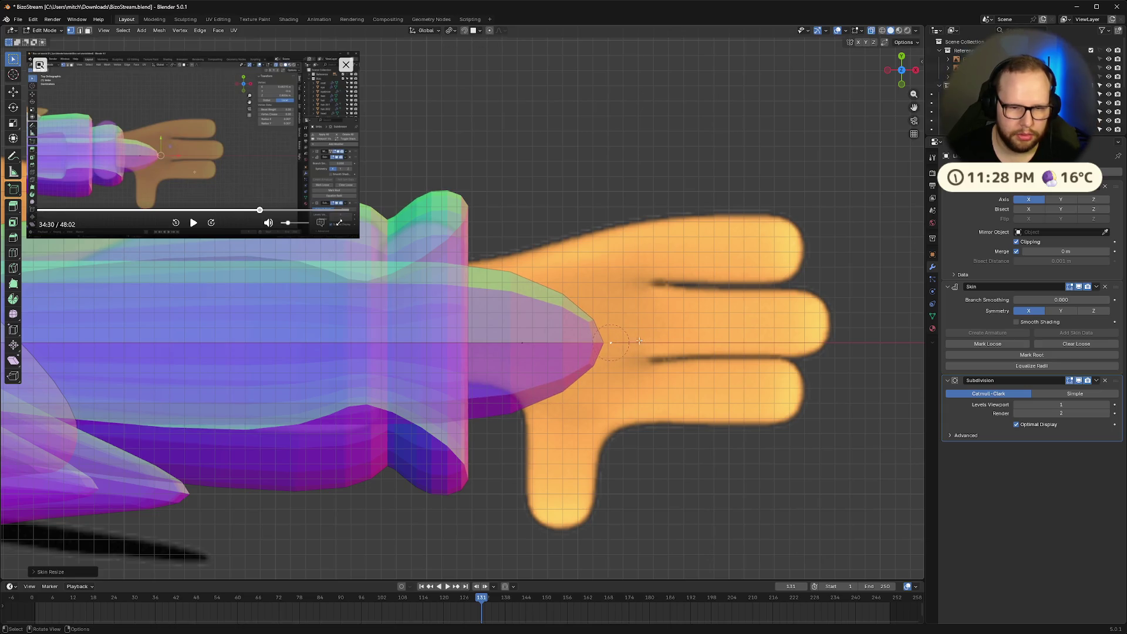
Extrude four wrist branches: fingers up, right and down-right, plus a thumb down-left
key(e)
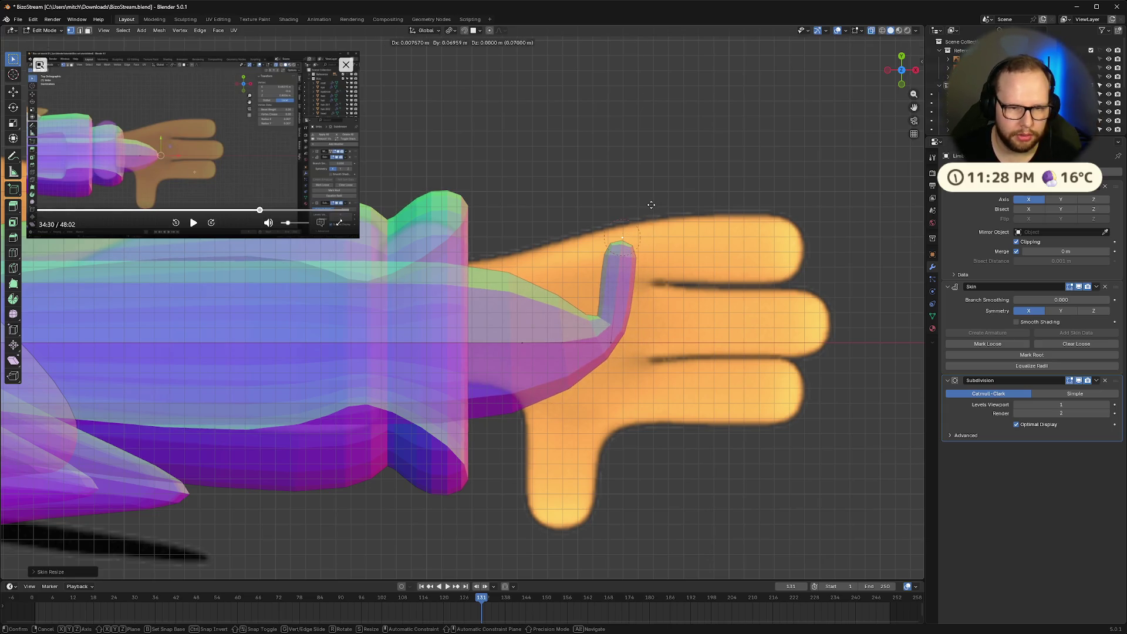
click(651, 206)
click(612, 346)
key(e)
click(681, 324)
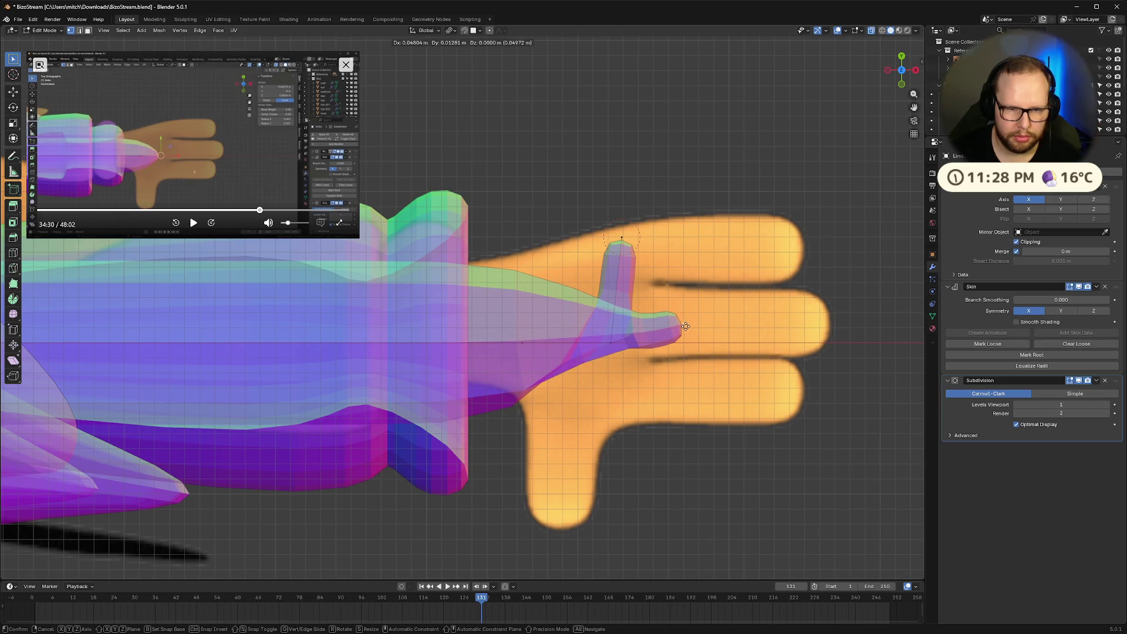
click(610, 347)
key(e)
click(621, 384)
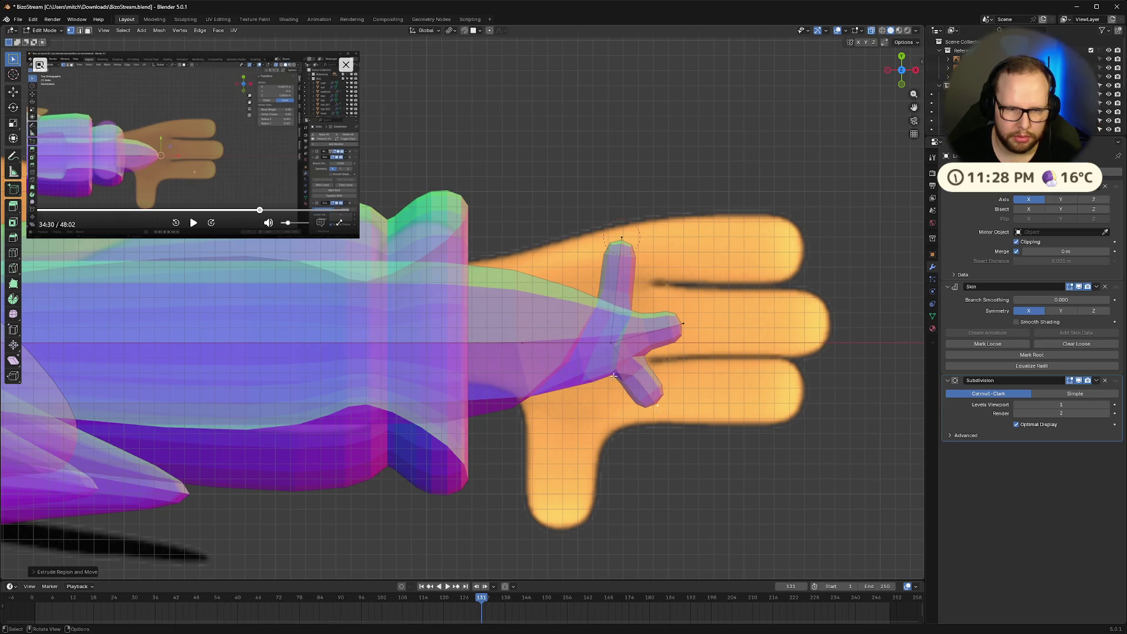
click(610, 344)
key(e)
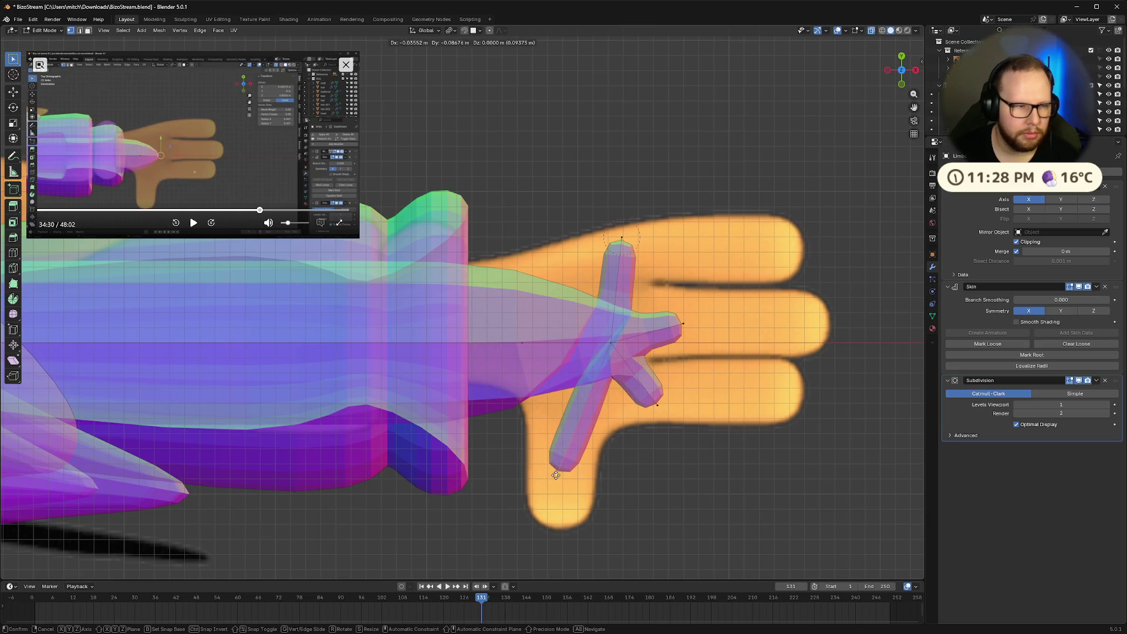
click(557, 473)
Line up two fingertips vertically by scaling them to 0 along X
click(193, 223)
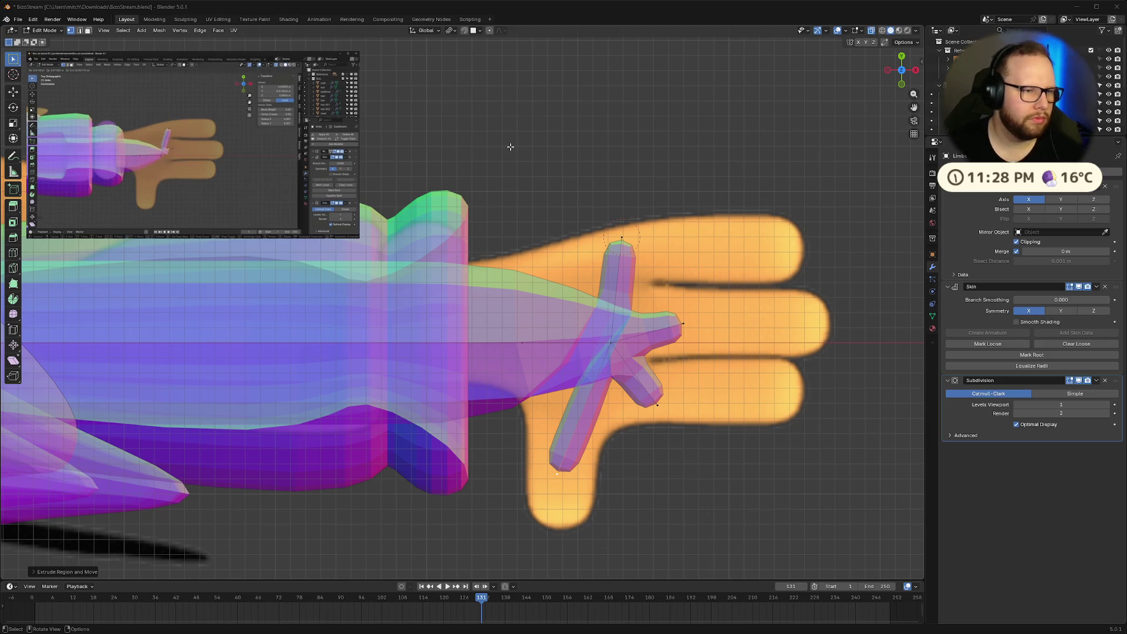
mouse_move(187, 172)
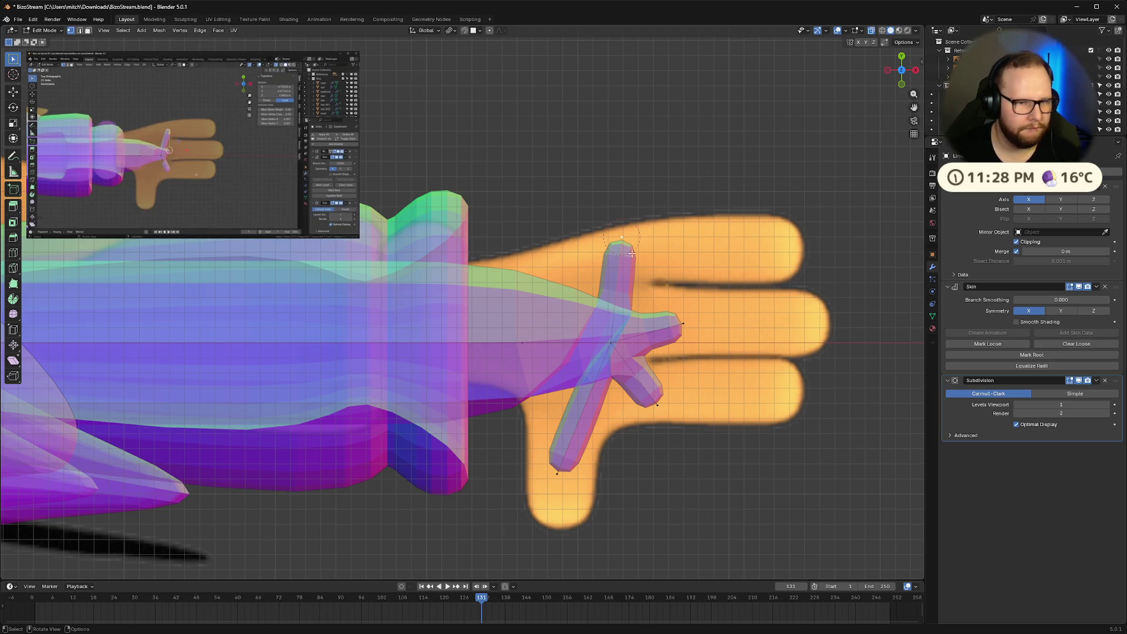
shift+click(683, 324)
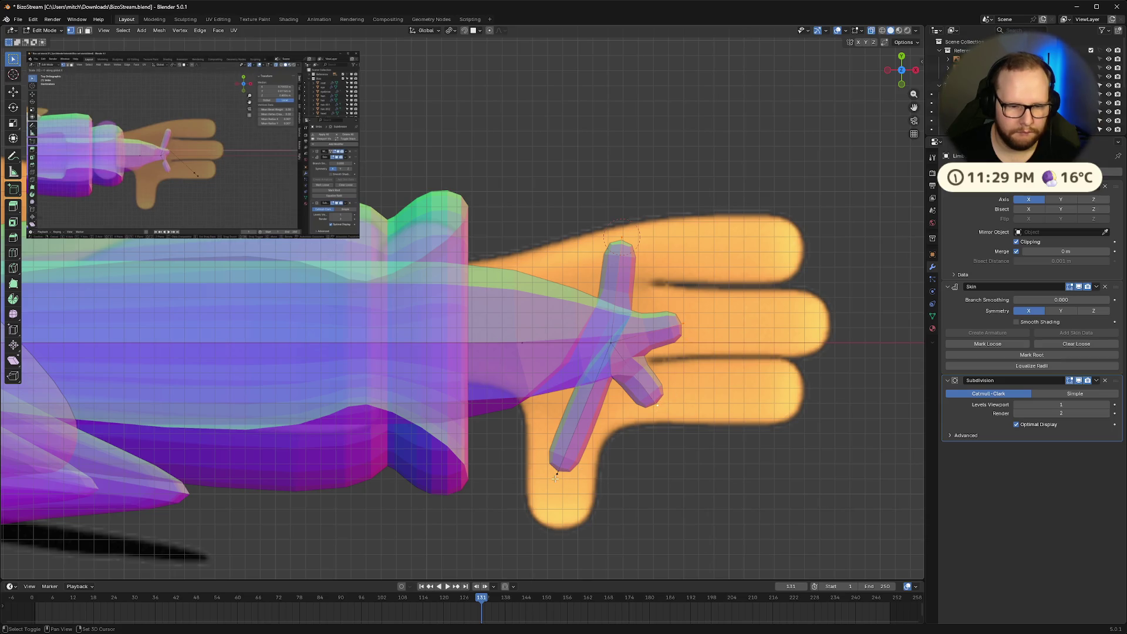
key(s)
key(x)
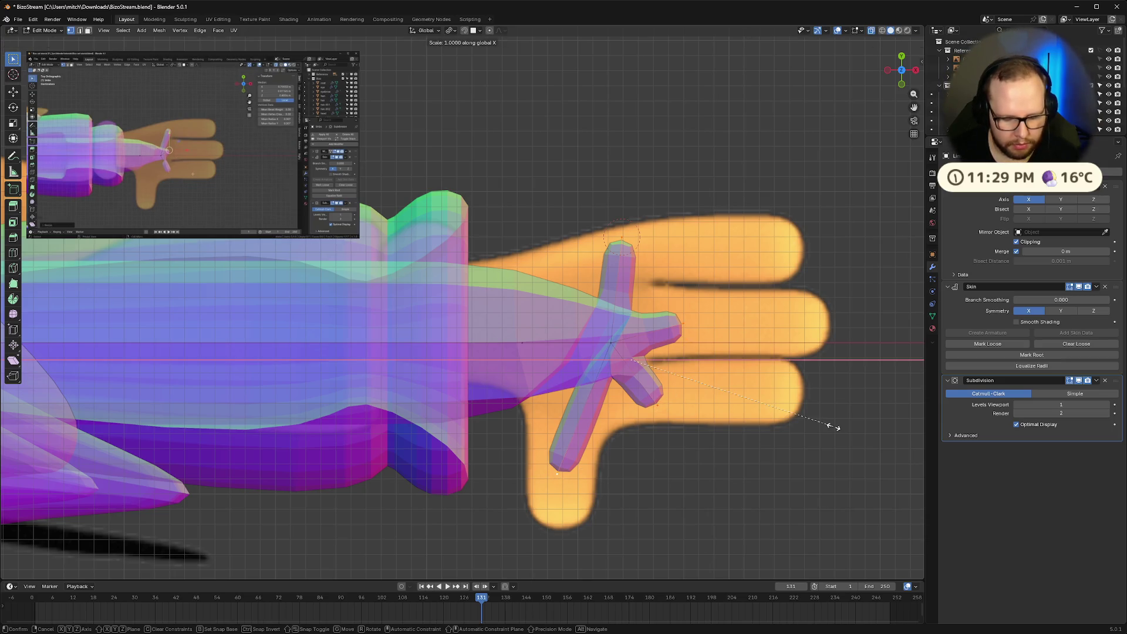
key(0)
key(Return)
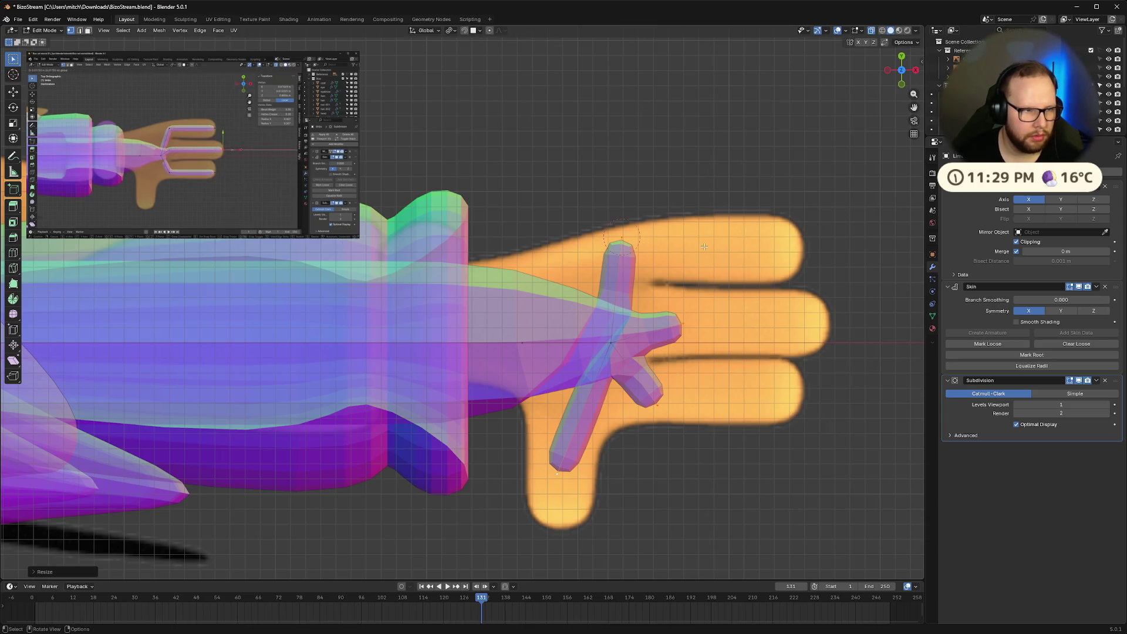
click(552, 480)
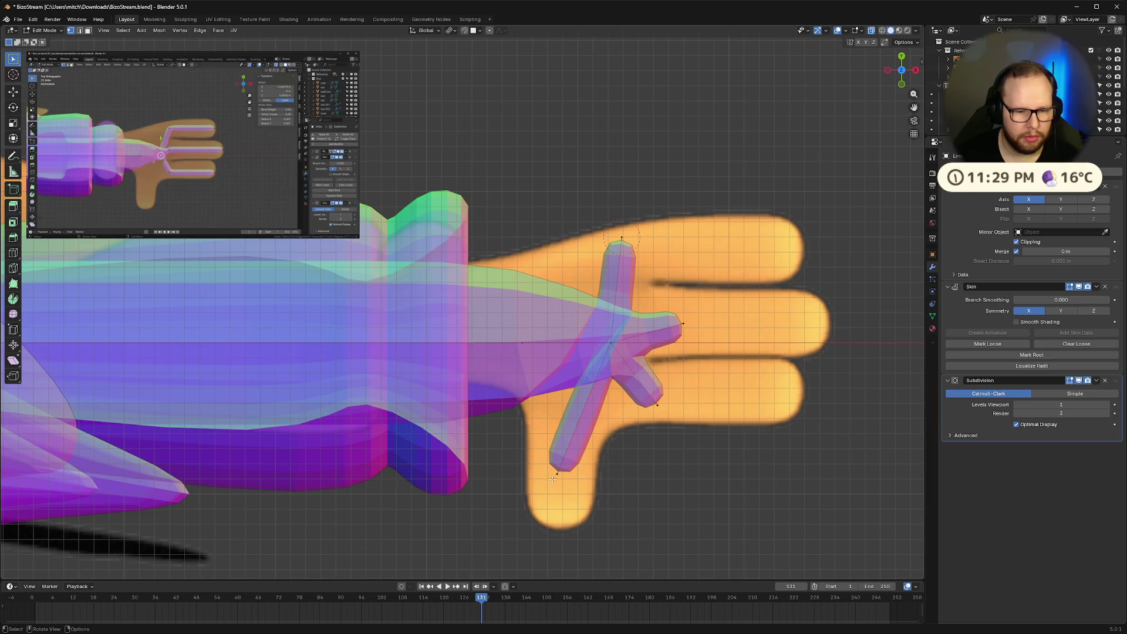
Reposition the thumb, middle and lower branch tip vertices of the hand
key(x)
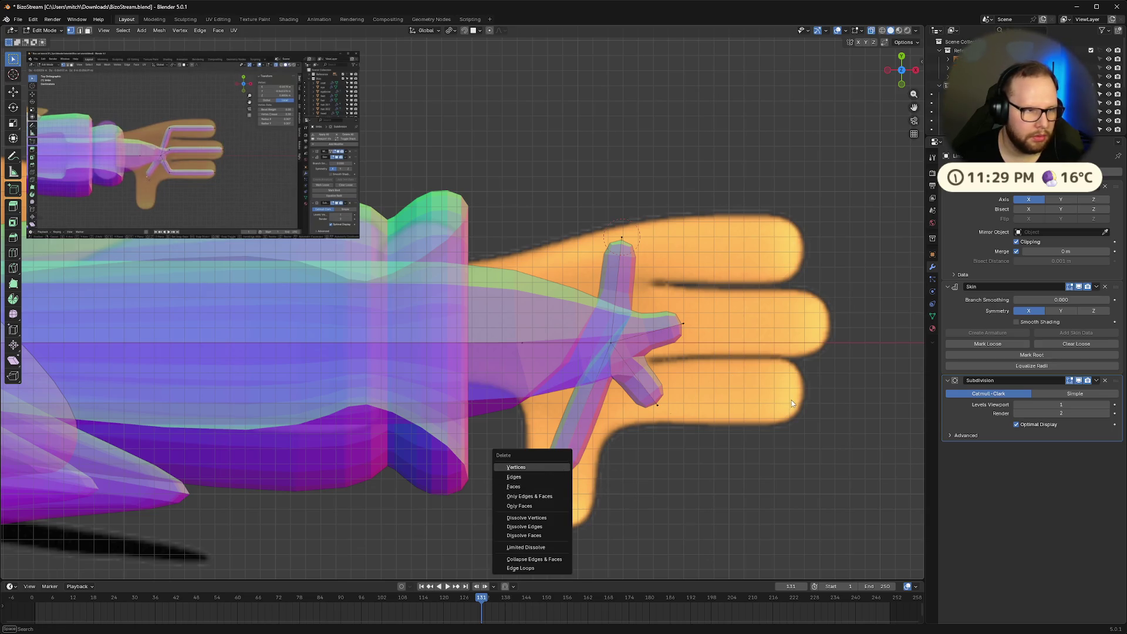
key(Escape)
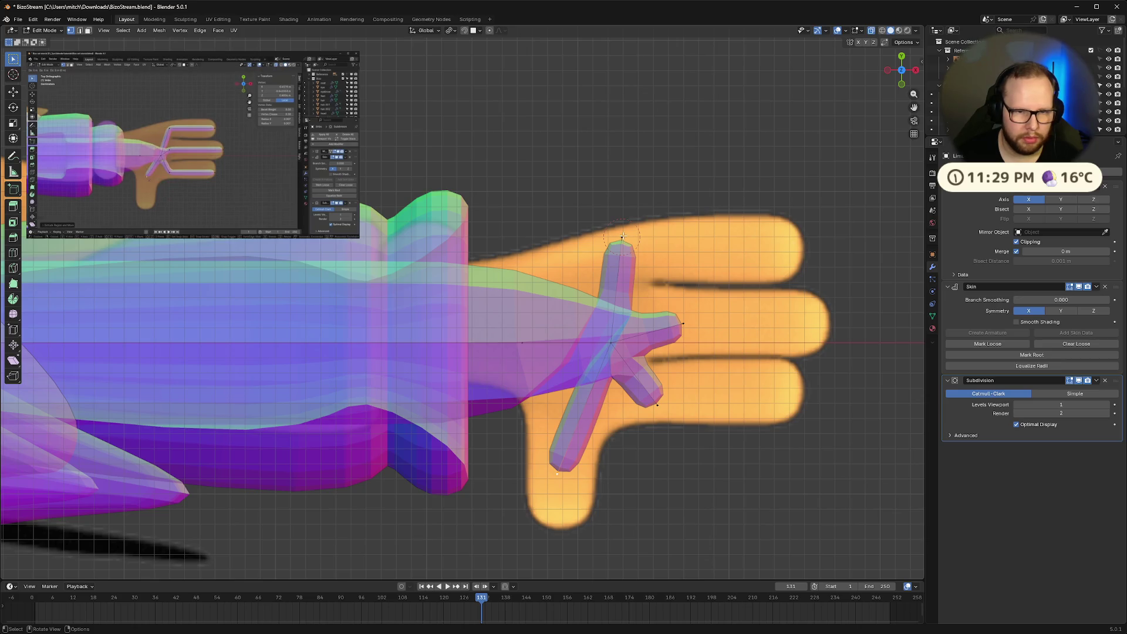
mouse_move(152, 141)
click(193, 226)
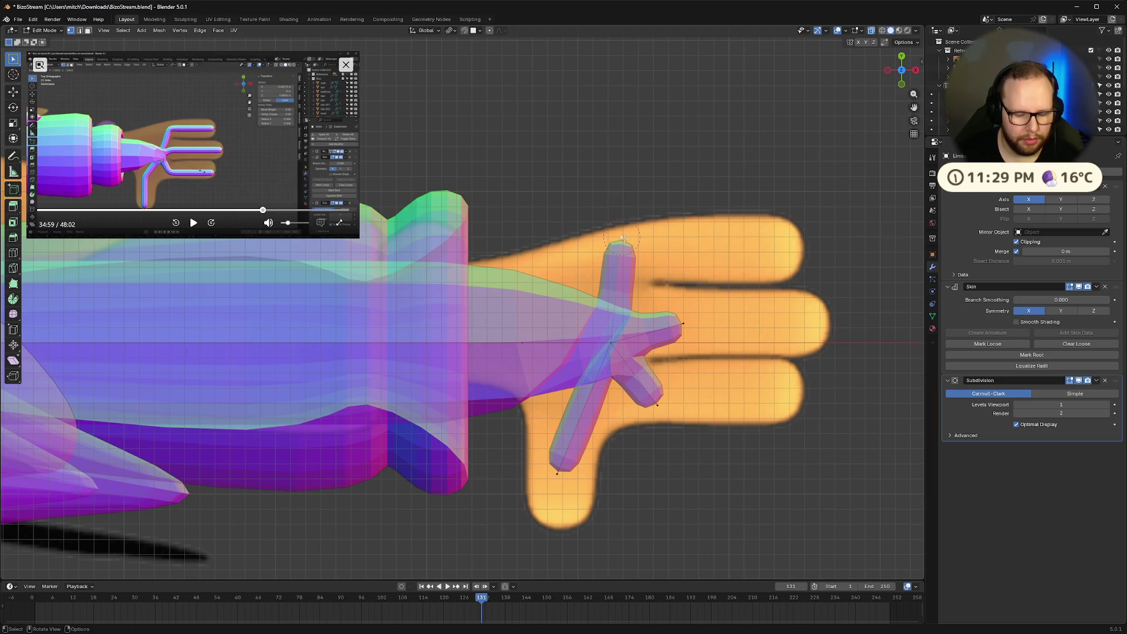
key(g)
click(639, 252)
click(683, 323)
key(g)
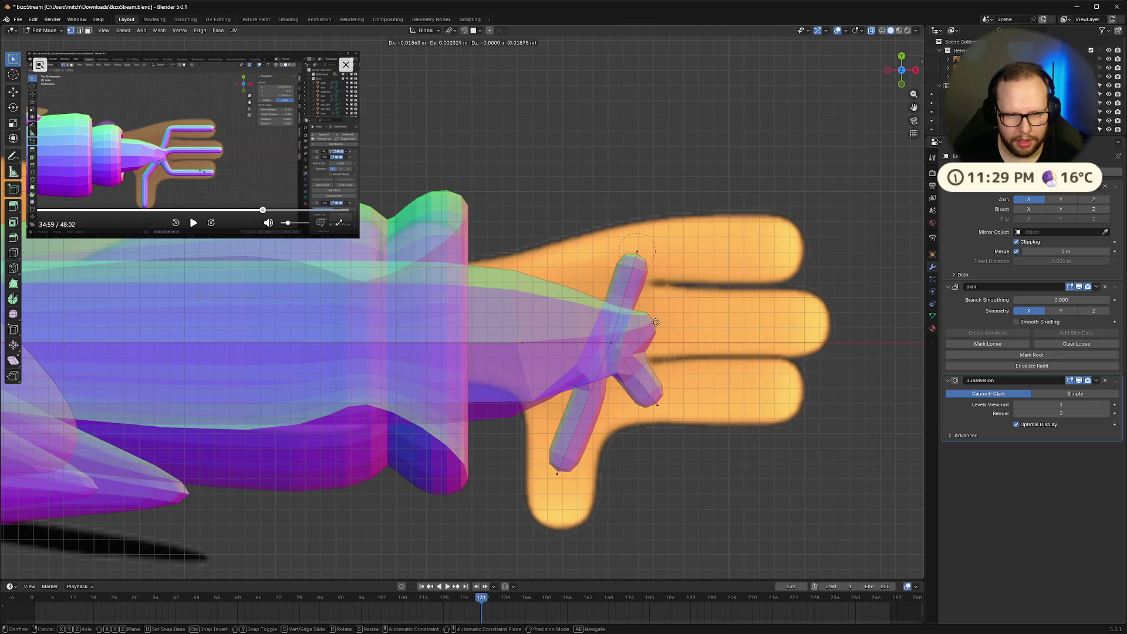
click(654, 320)
click(658, 405)
key(g)
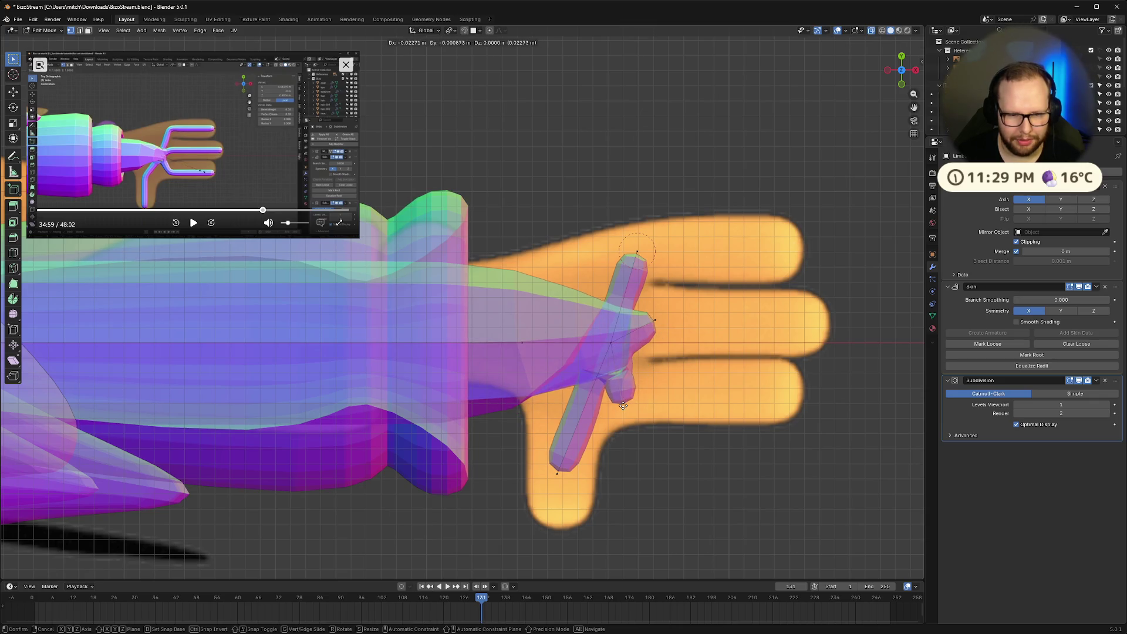
click(623, 405)
Delete the lower branch's edge, then undo back to a single arm tip vertex
click(554, 473)
right_click(555, 476)
key(Escape)
key(x)
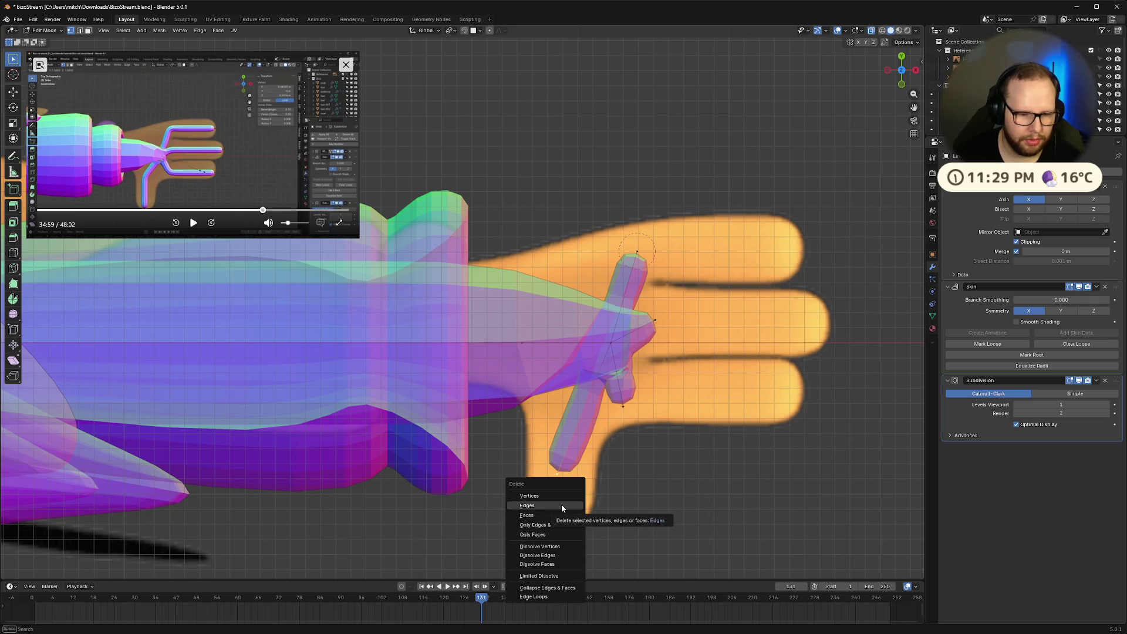
click(550, 495)
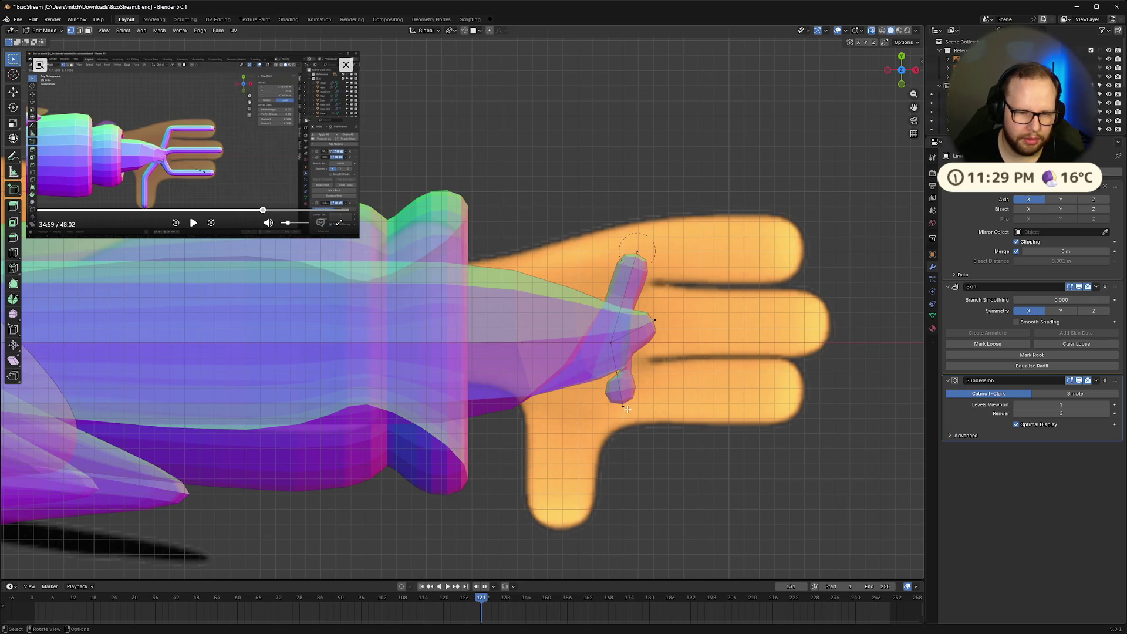
key(ctrl+z)
key(ctrl+z)
key(ctrl+z)
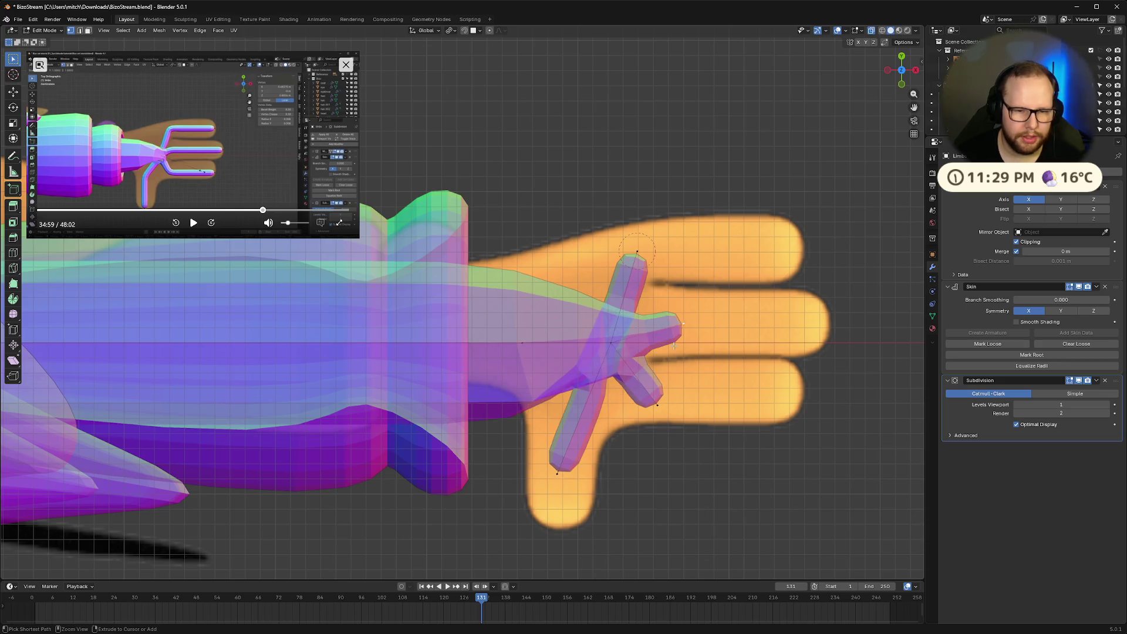
key(ctrl+z)
key(ctrl+z)
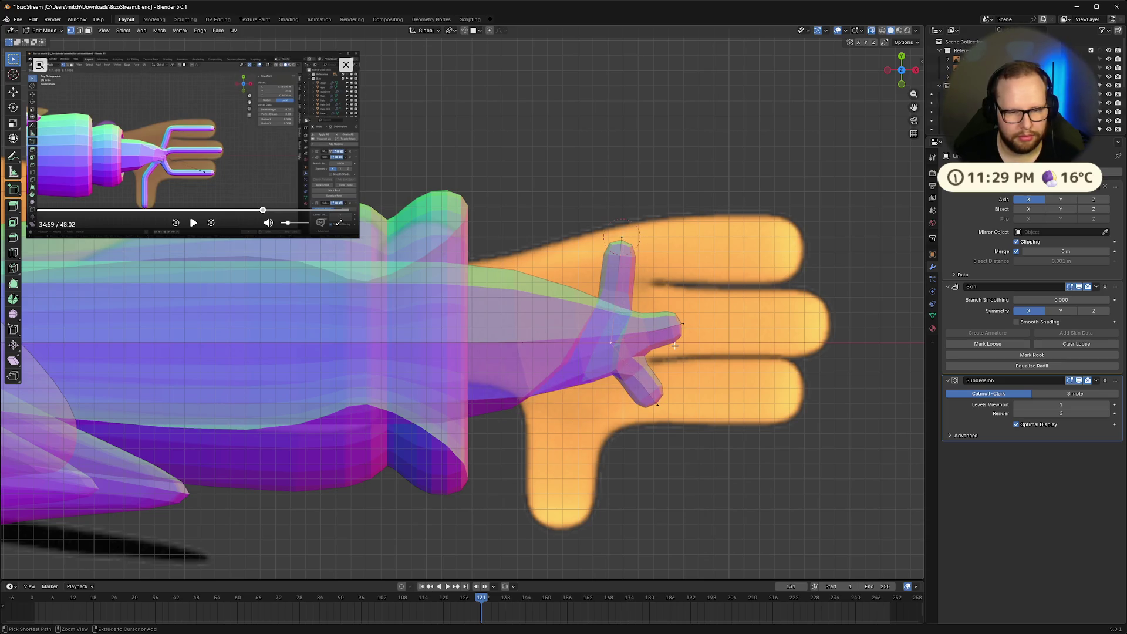
key(ctrl+z)
key(ctrl+z)
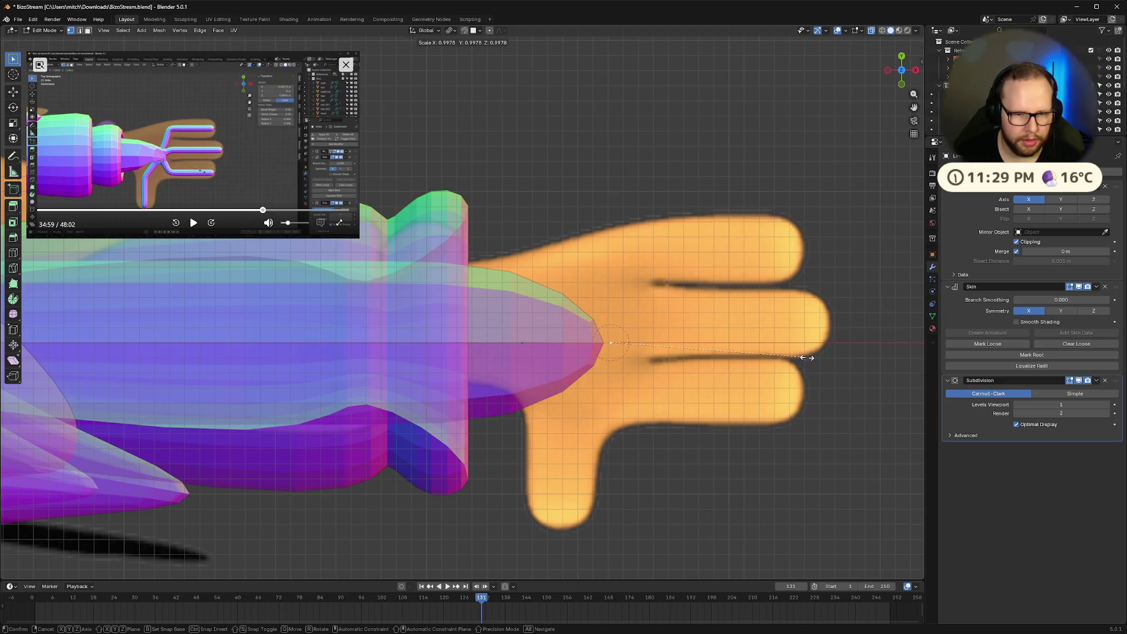
Save the file and shrink the arm tip's skin radius
key(ctrl+s)
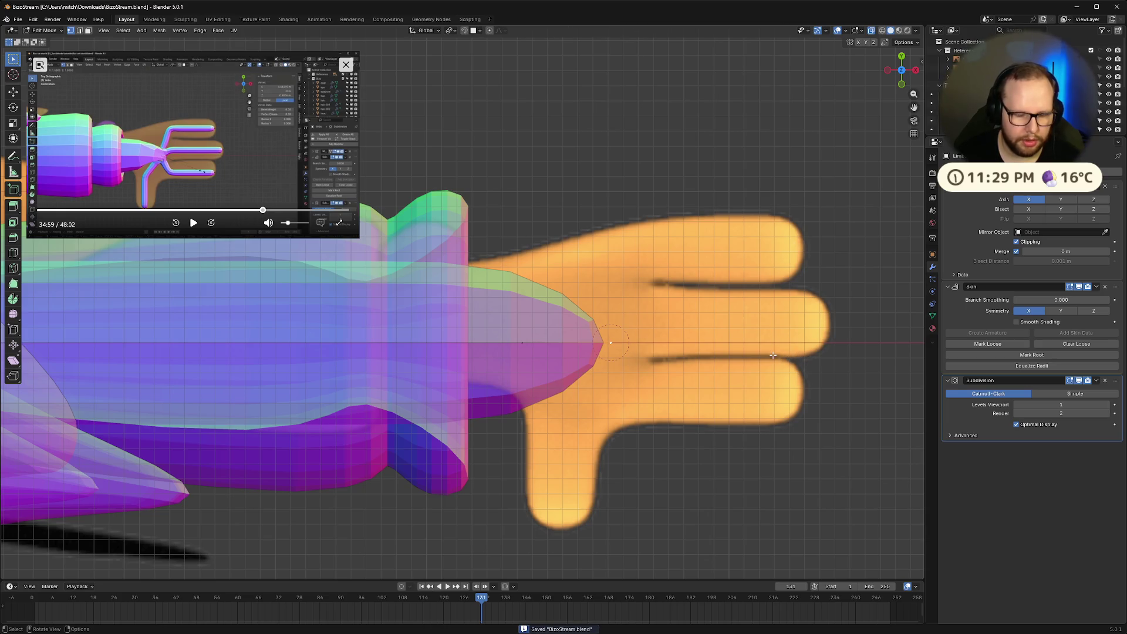
key(ctrl+a)
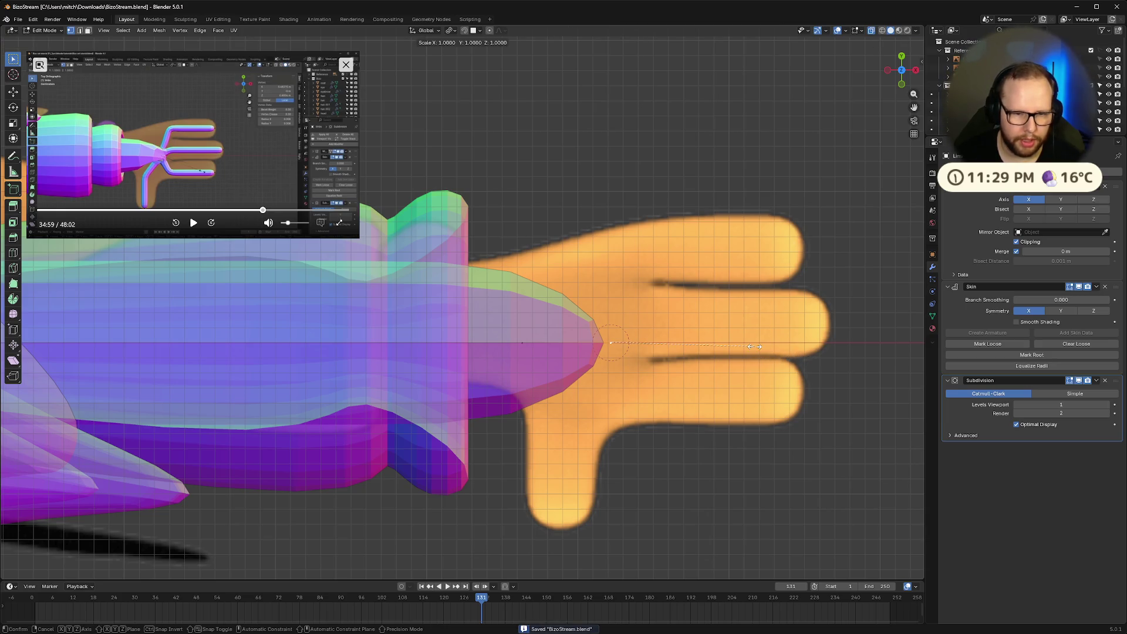
click(691, 341)
Extrude three branches from the hand's base vertex: up, right and down
key(e)
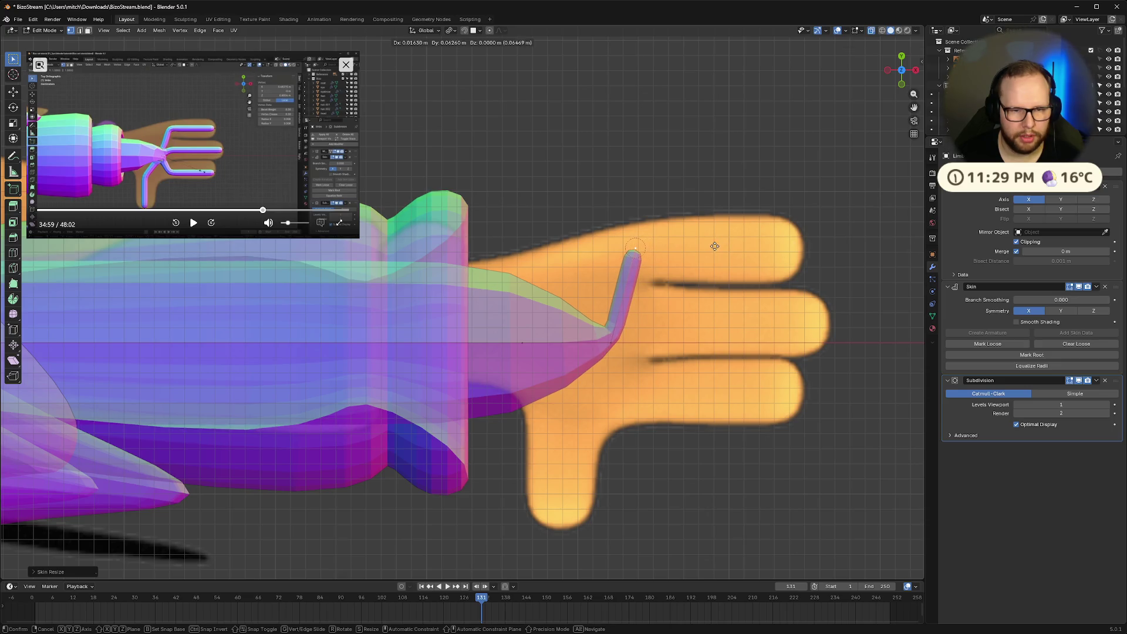
click(714, 246)
click(611, 332)
key(e)
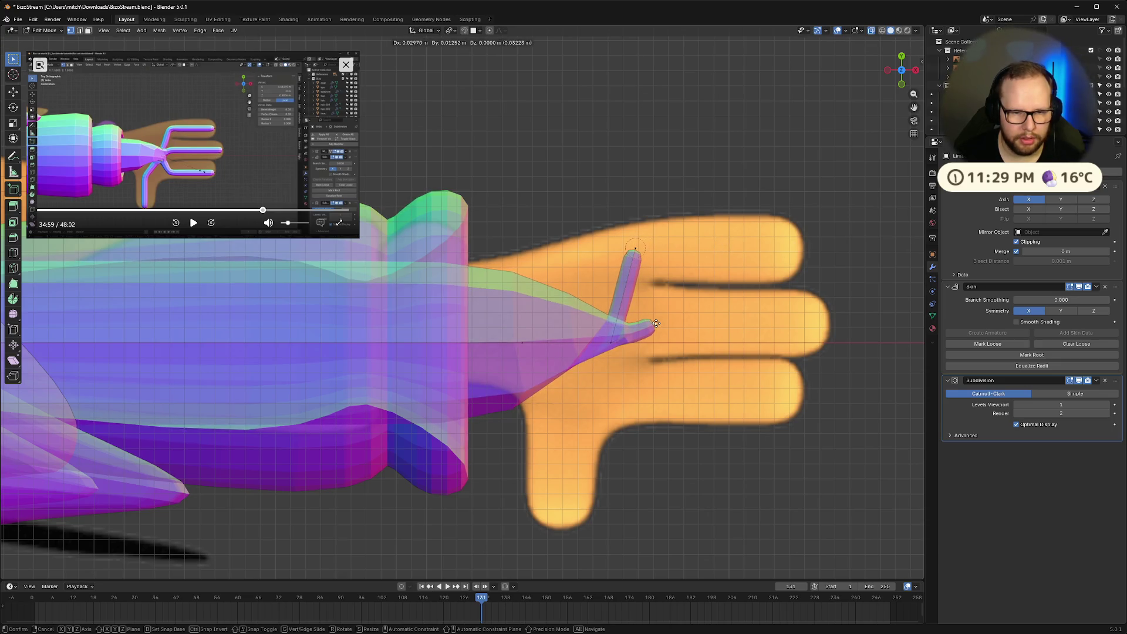
click(657, 321)
click(610, 345)
key(e)
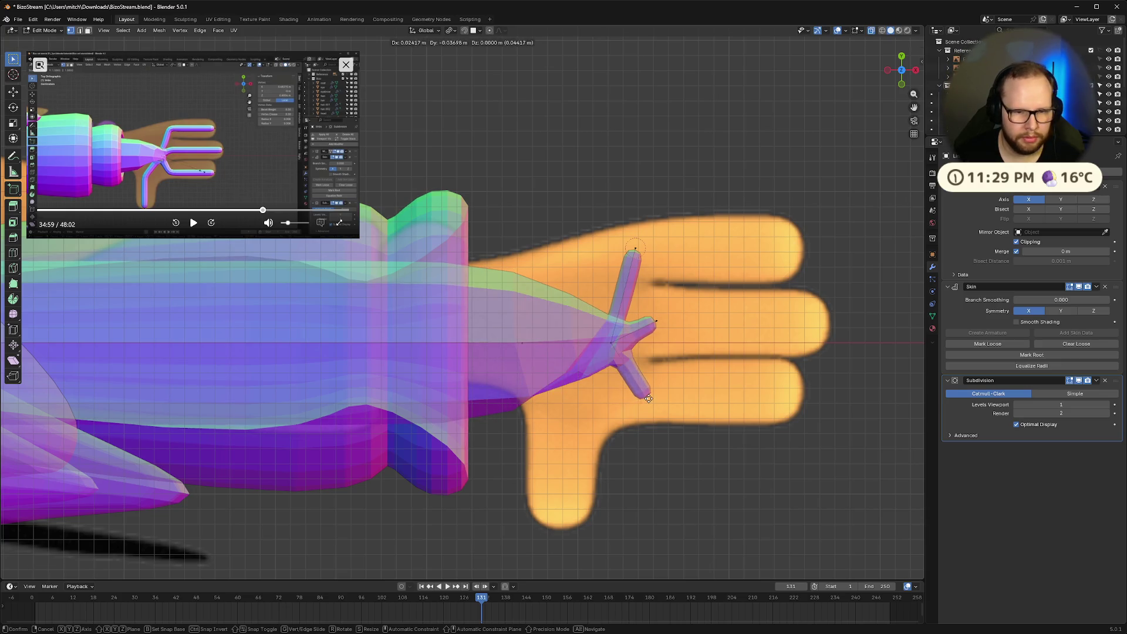
click(651, 398)
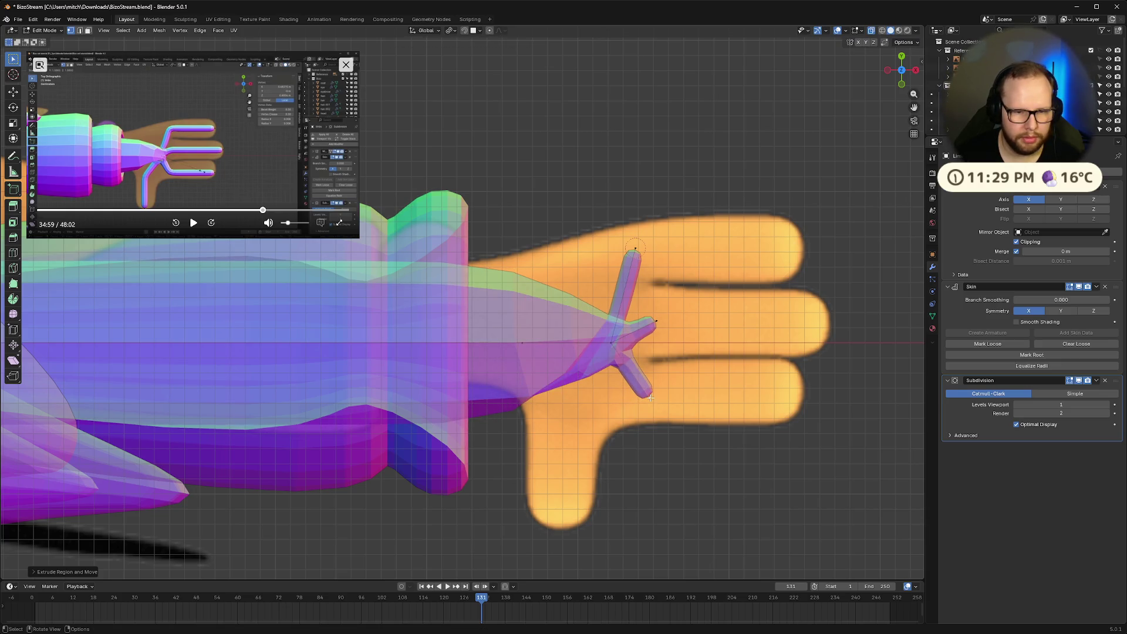
Scale the selected branch tips to 0 along X and switch to top view
click(635, 251)
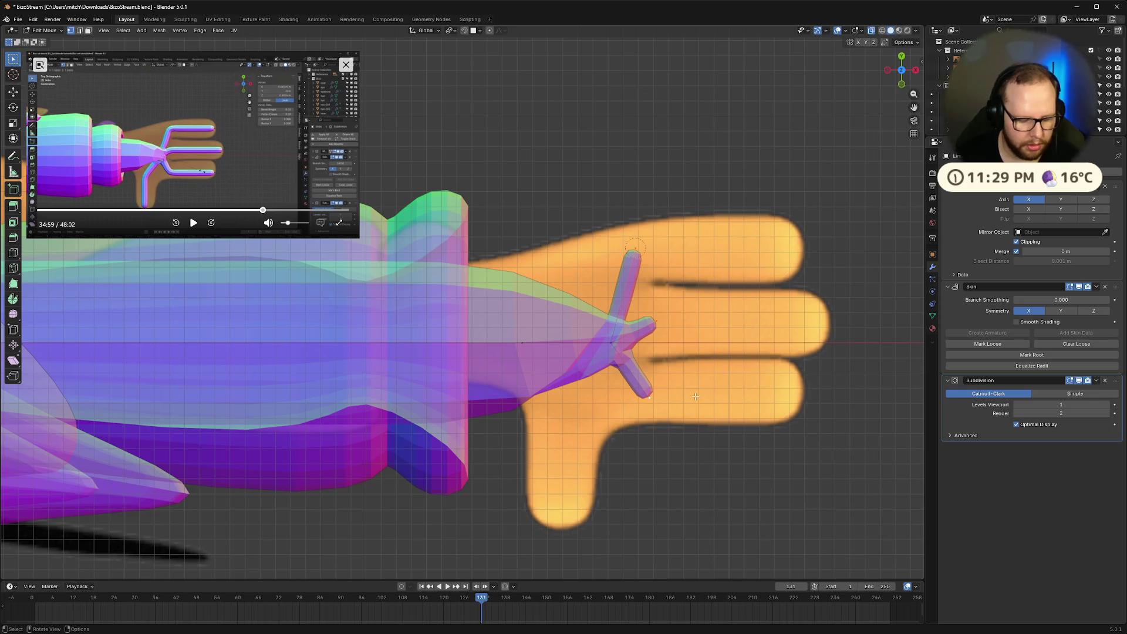
text(sx0)
mouse_move(695, 397)
middle_down()
mouse_move(762, 450)
mouse_move(709, 385)
mouse_move(669, 395)
mouse_move(654, 385)
mouse_move(741, 457)
middle_up()
click(907, 66)
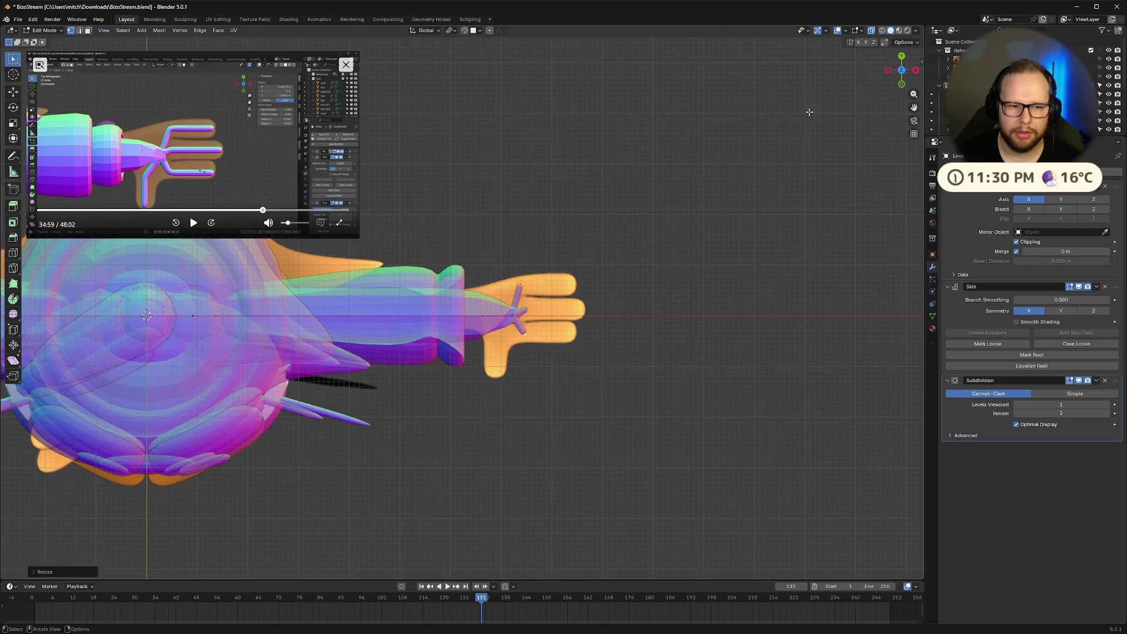
Extrude the three fingertips along X into long fingers
scroll(791, 341, up, 4)
shift+middle_drag(792, 342, 663, 317)
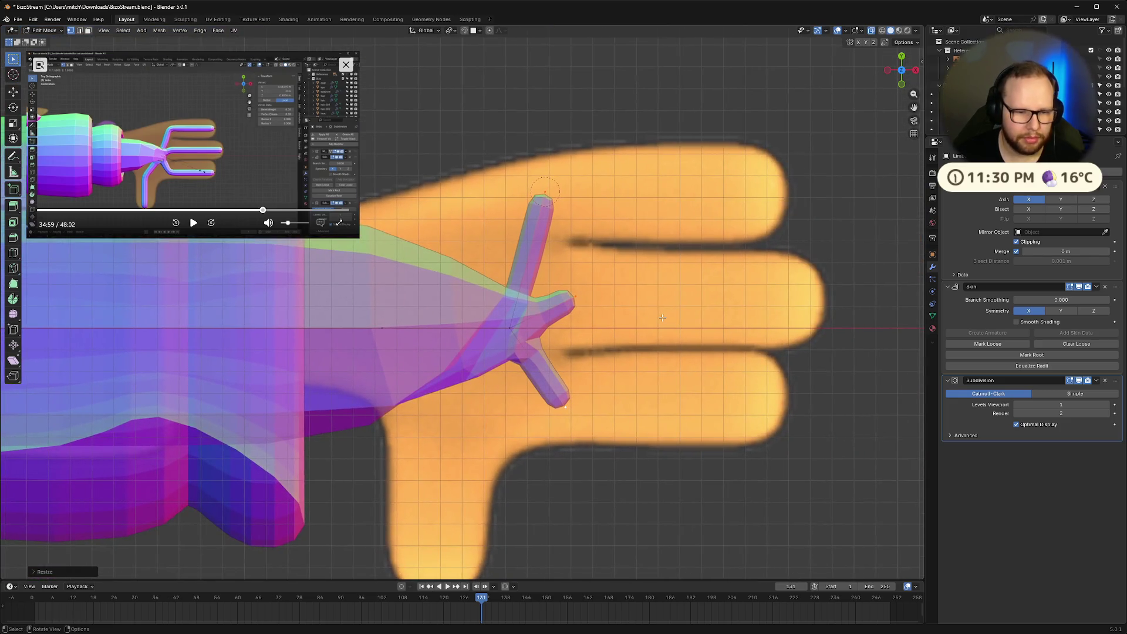
key(e)
key(x)
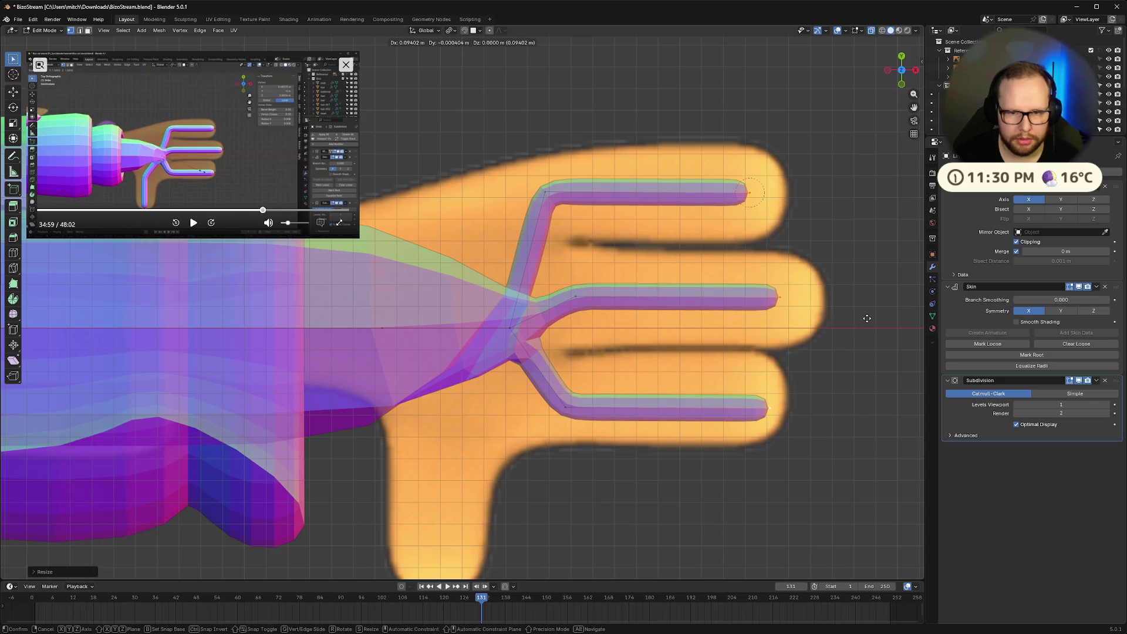
click(873, 316)
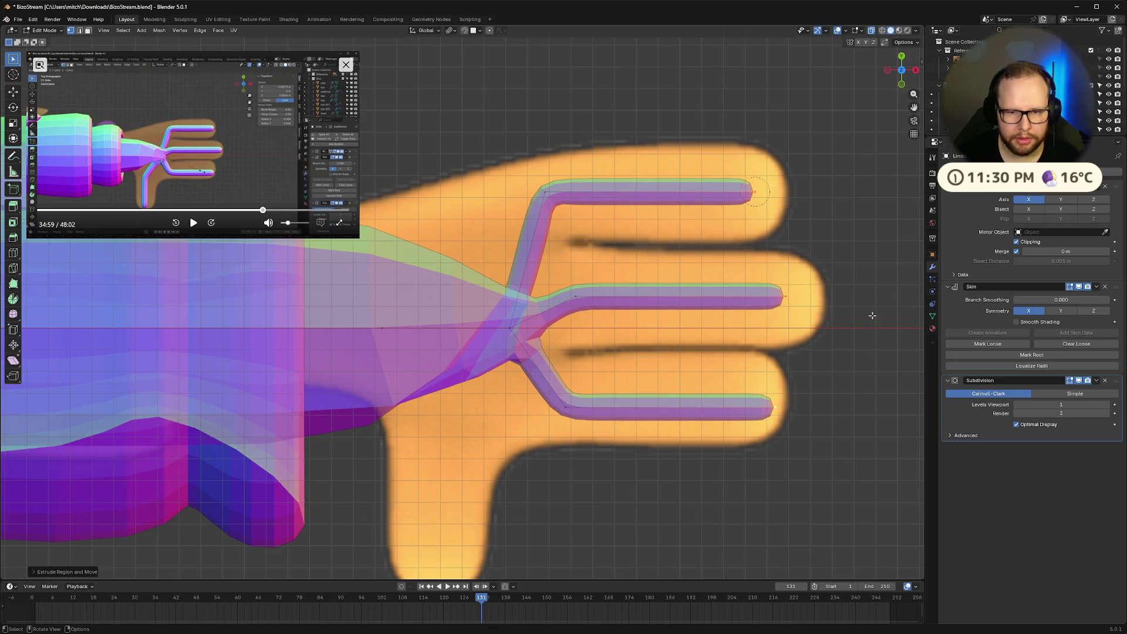
key(alt+a)
drag(787, 297, 808, 299)
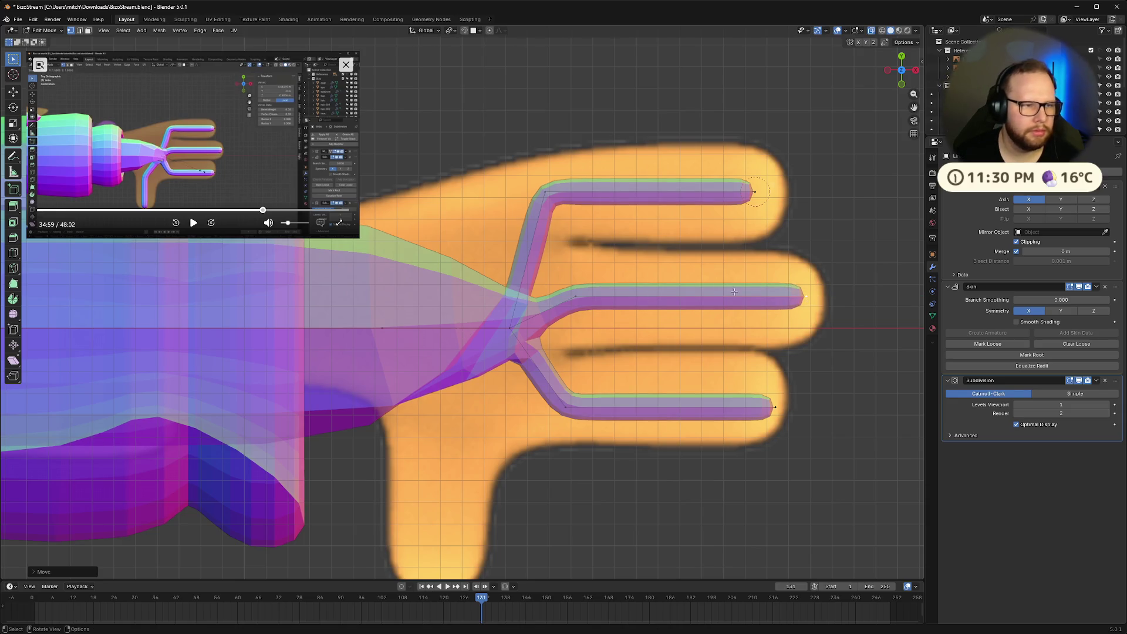
Adjust the top, middle and bottom fingertip lengths along X
click(754, 190)
key(g)
key(x)
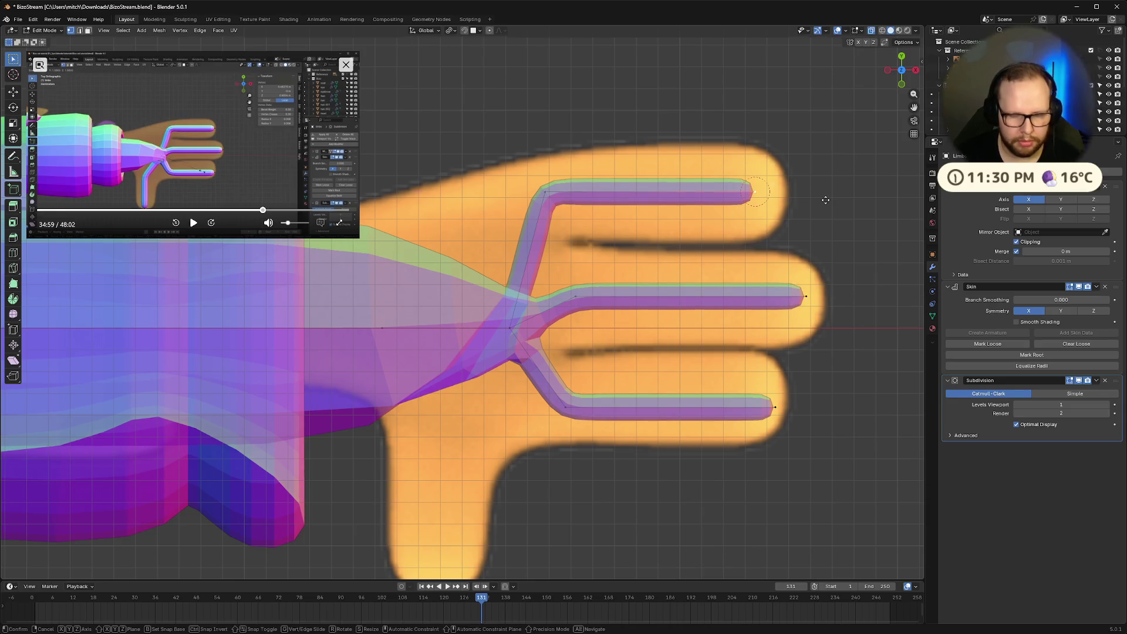
click(857, 201)
drag(806, 298, 823, 300)
click(775, 410)
key(g)
key(x)
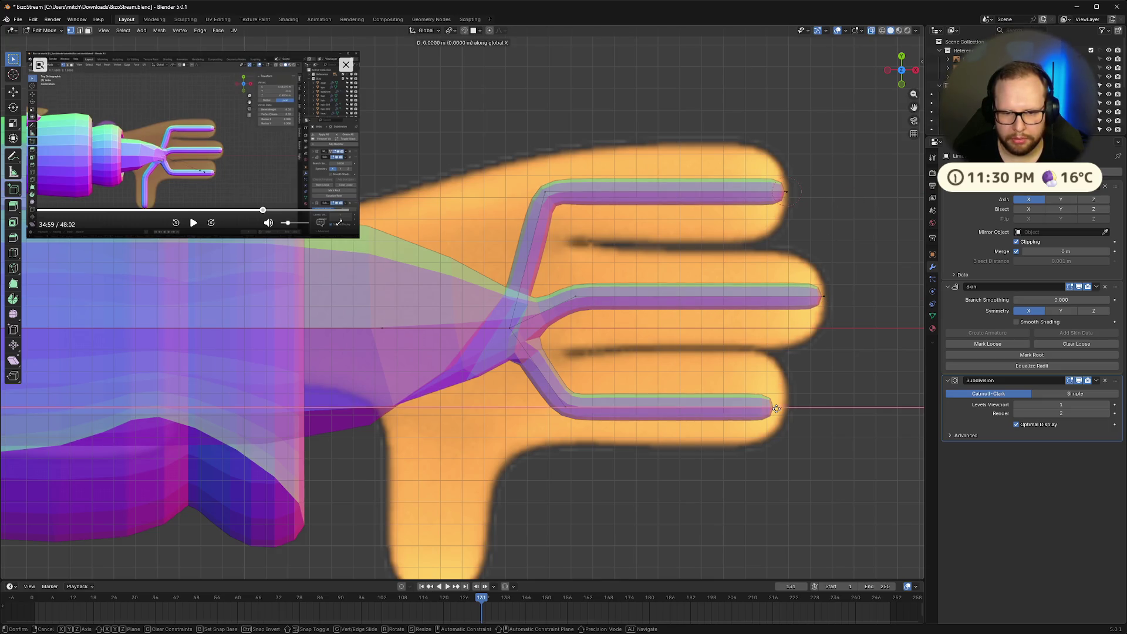
click(786, 409)
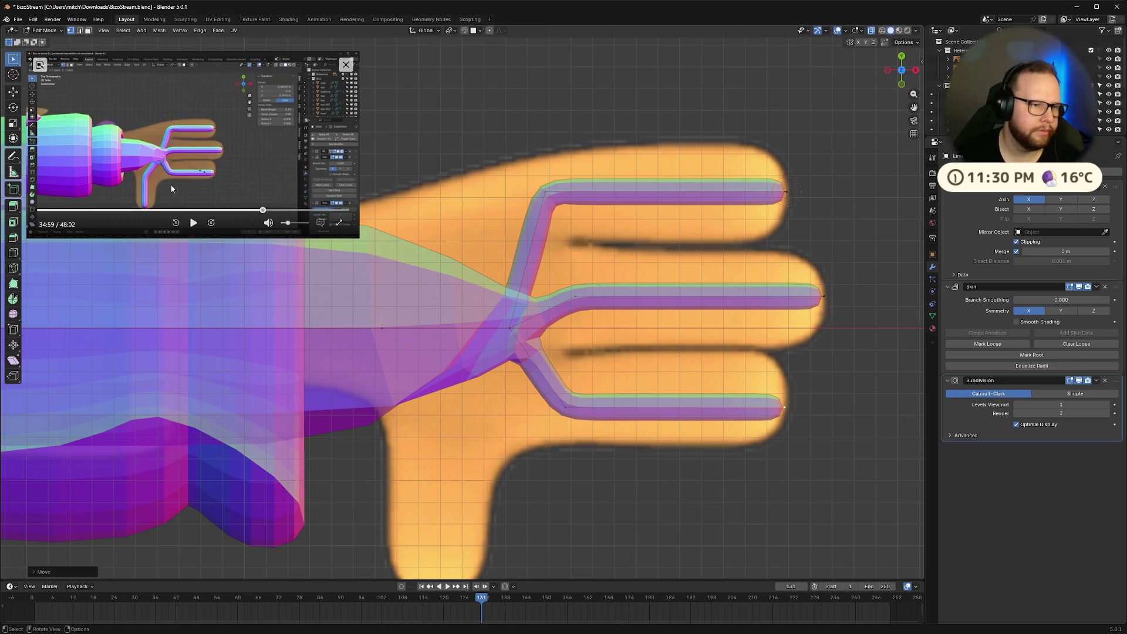
Extrude a thumb branch from the centre junction toward the lower left
click(509, 329)
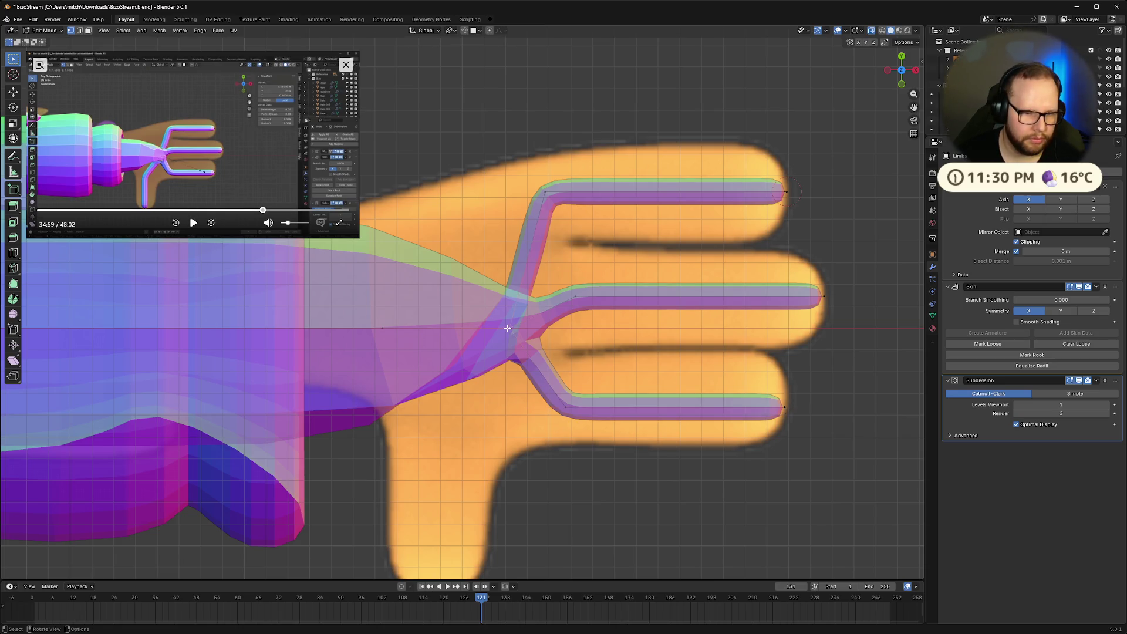
key(e)
click(434, 445)
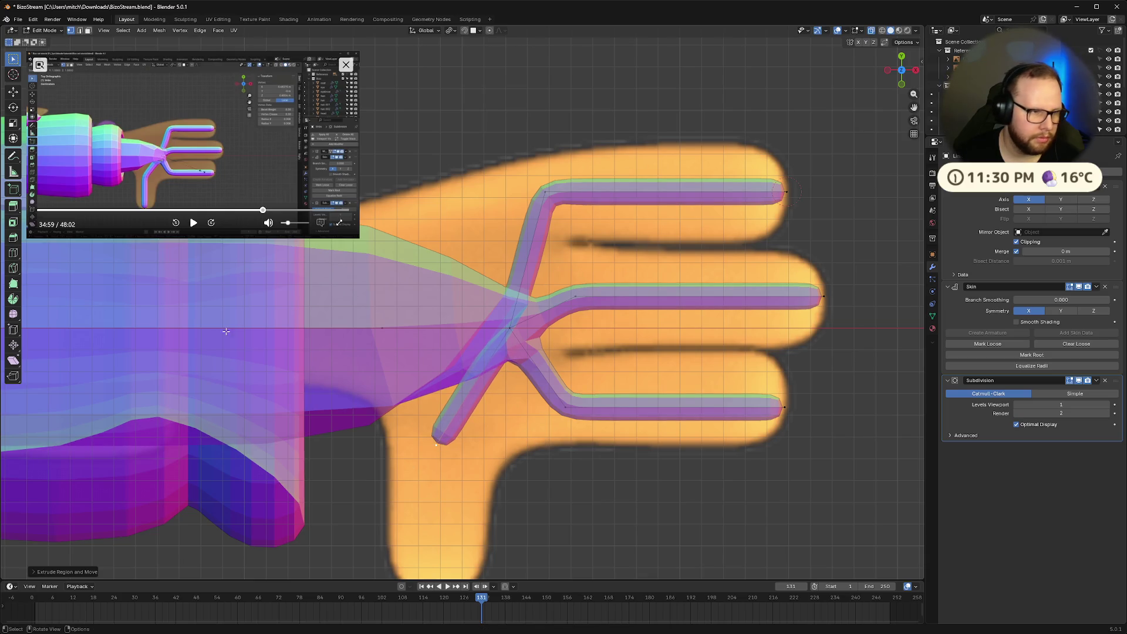
click(175, 222)
click(194, 223)
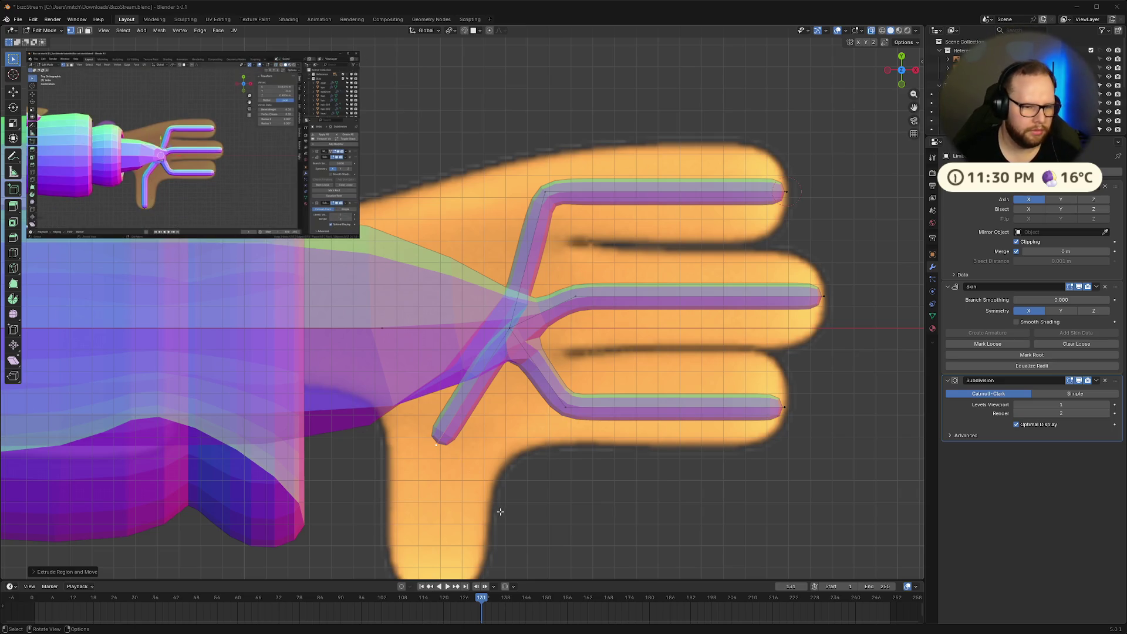
shift+middle_drag(501, 510, 556, 409)
key(XF86AudioPlay)
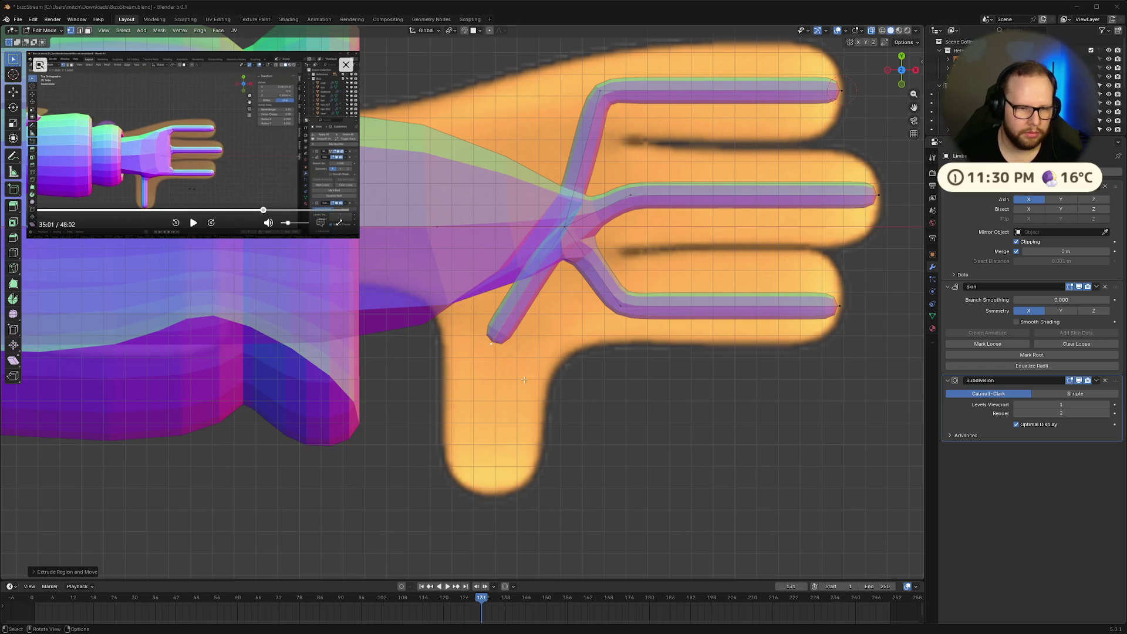
Extend the thumb straight down along Y, save, and start thickening the palm skin
click(494, 345)
key(e)
key(y)
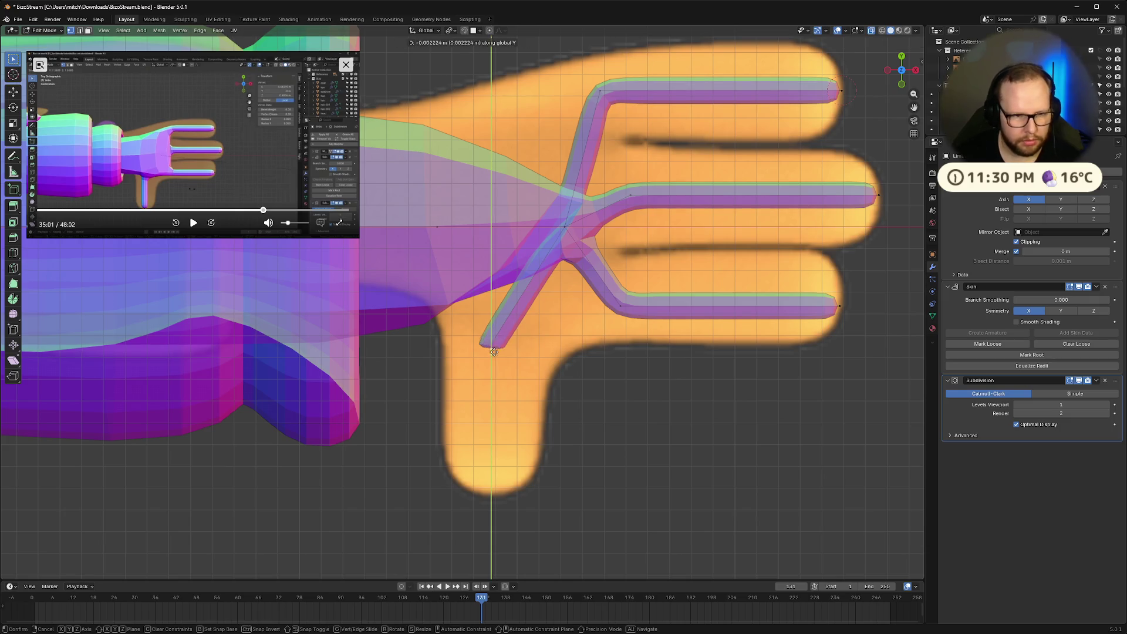
click(500, 493)
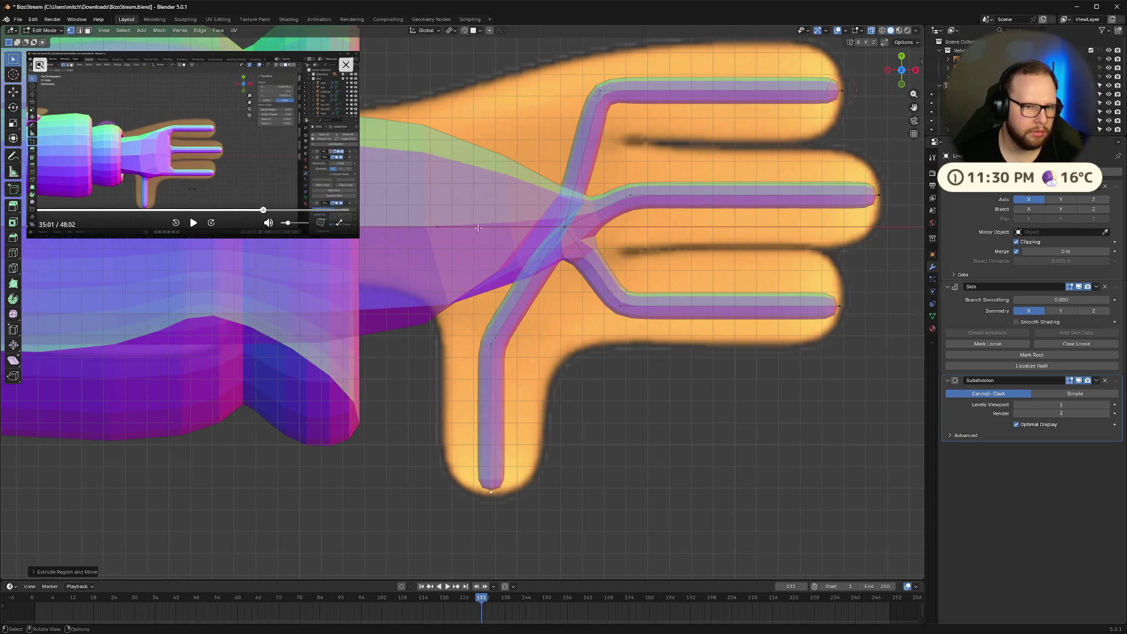
key(ctrl+s)
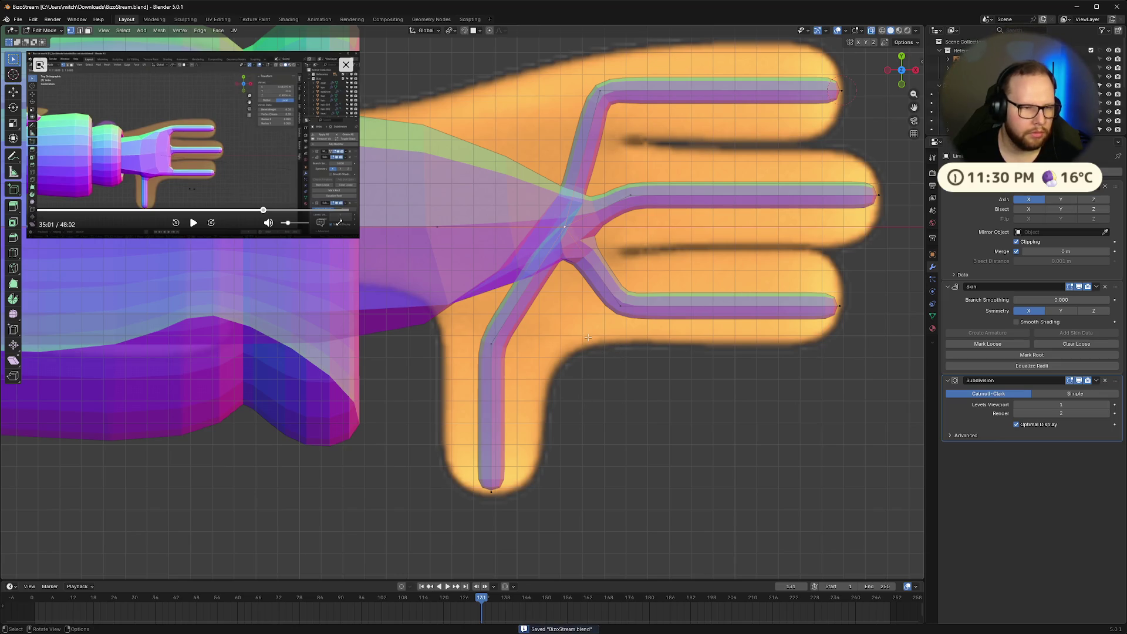
key(ctrl+a)
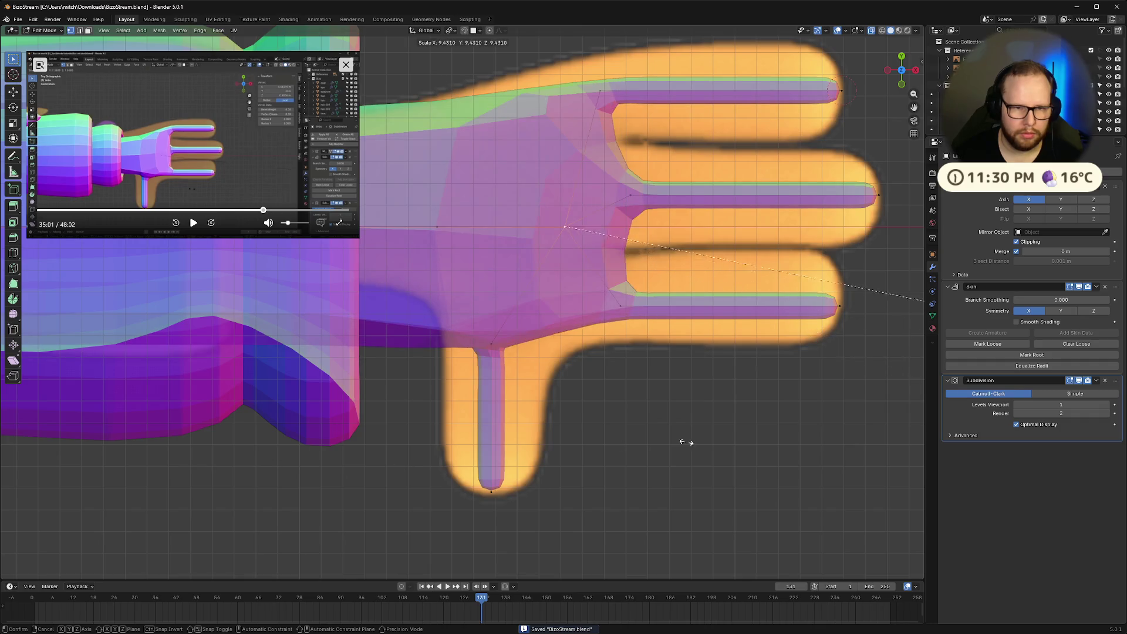
Confirm the thicker palm skin radius
click(165, 401)
click(192, 223)
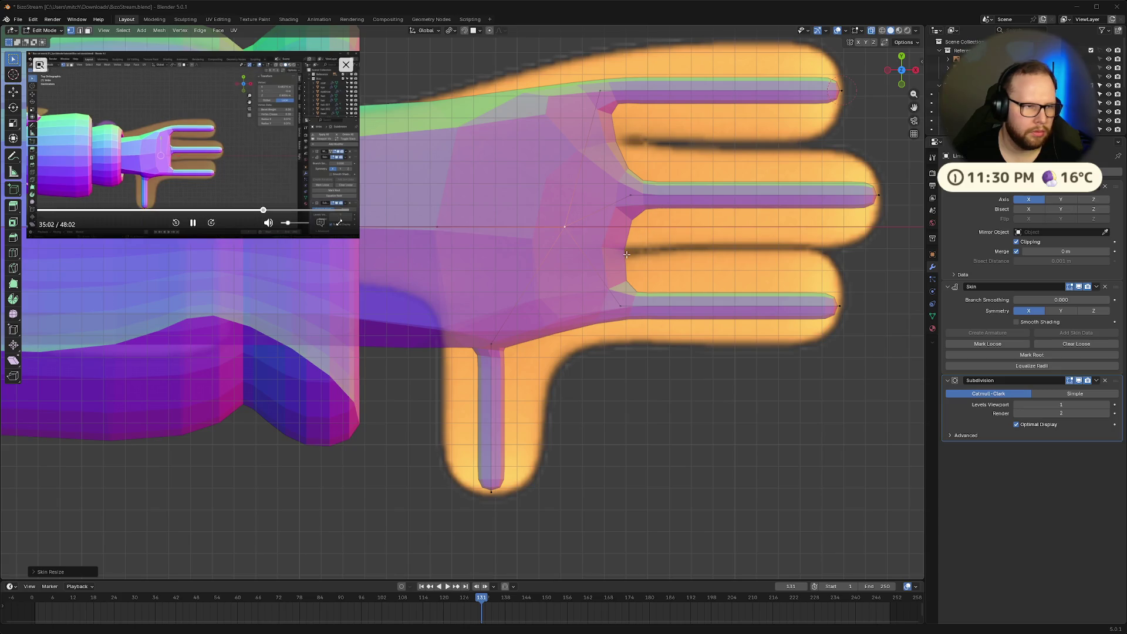
scroll(634, 251, down, 5)
scroll(709, 259, up, 3)
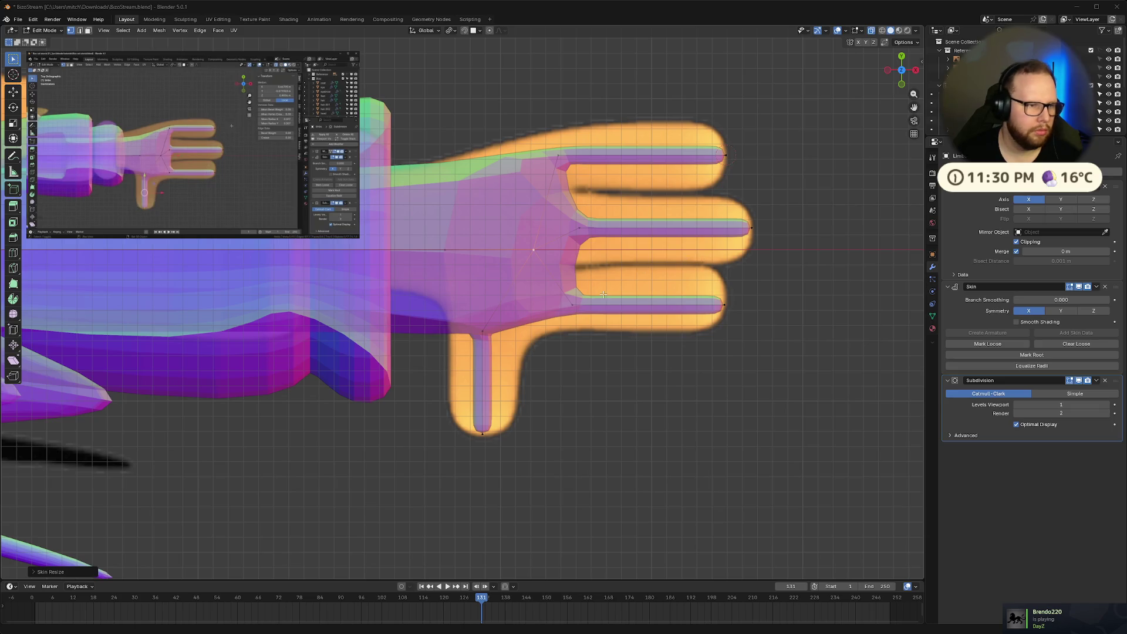
Try scaling the fingertips, then reselect all finger and thumb vertices for a skin resize
click(483, 434)
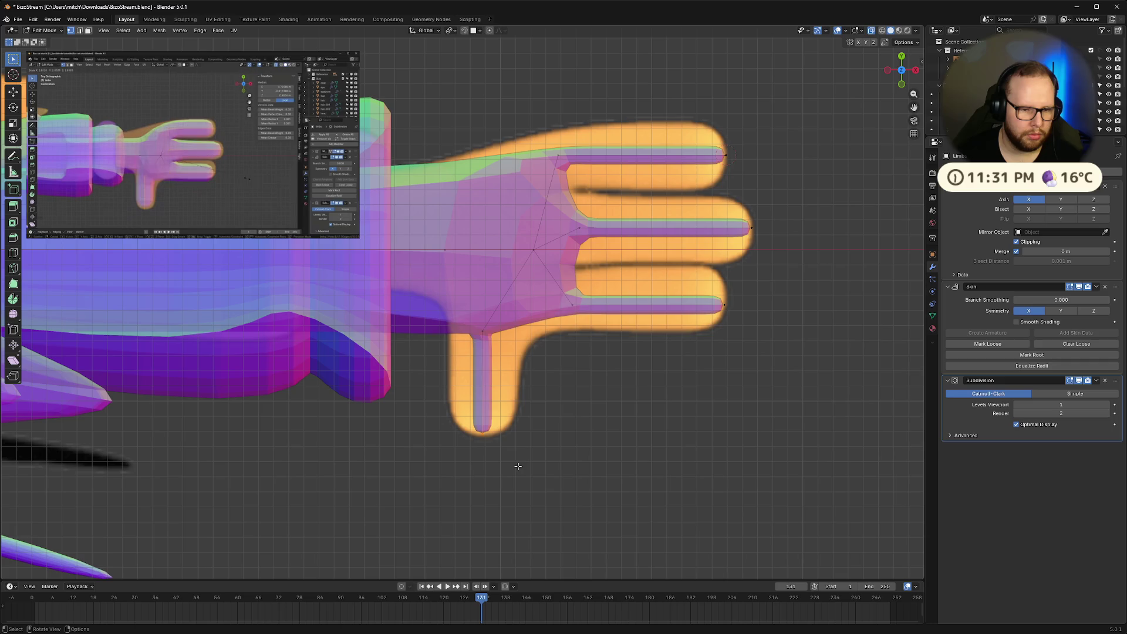
drag(670, 101, 789, 379)
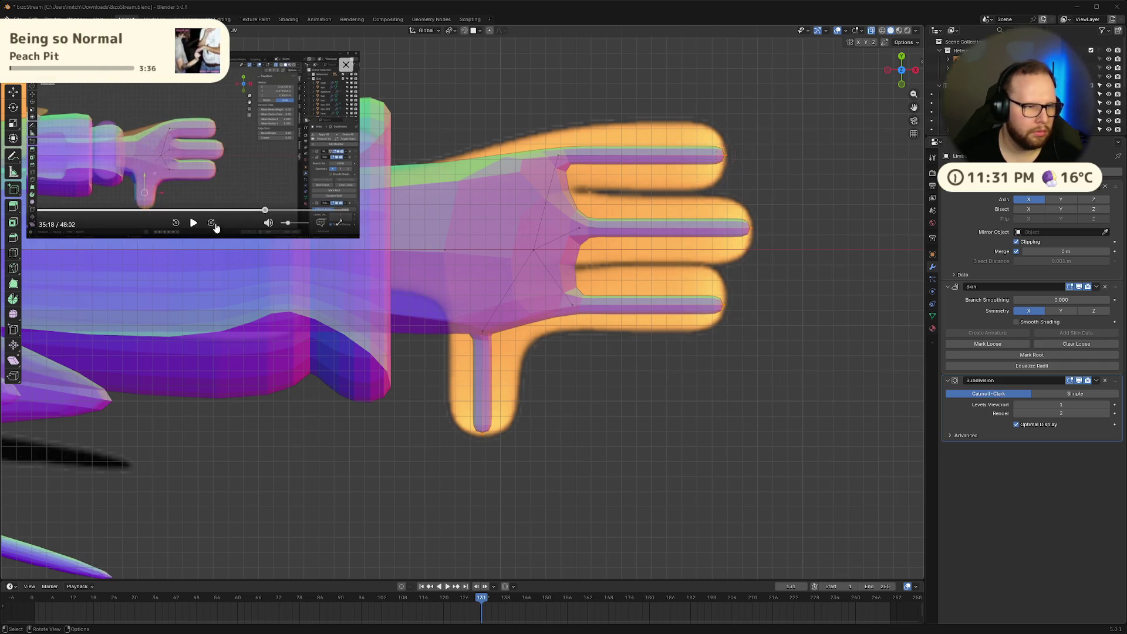
right_click(785, 341)
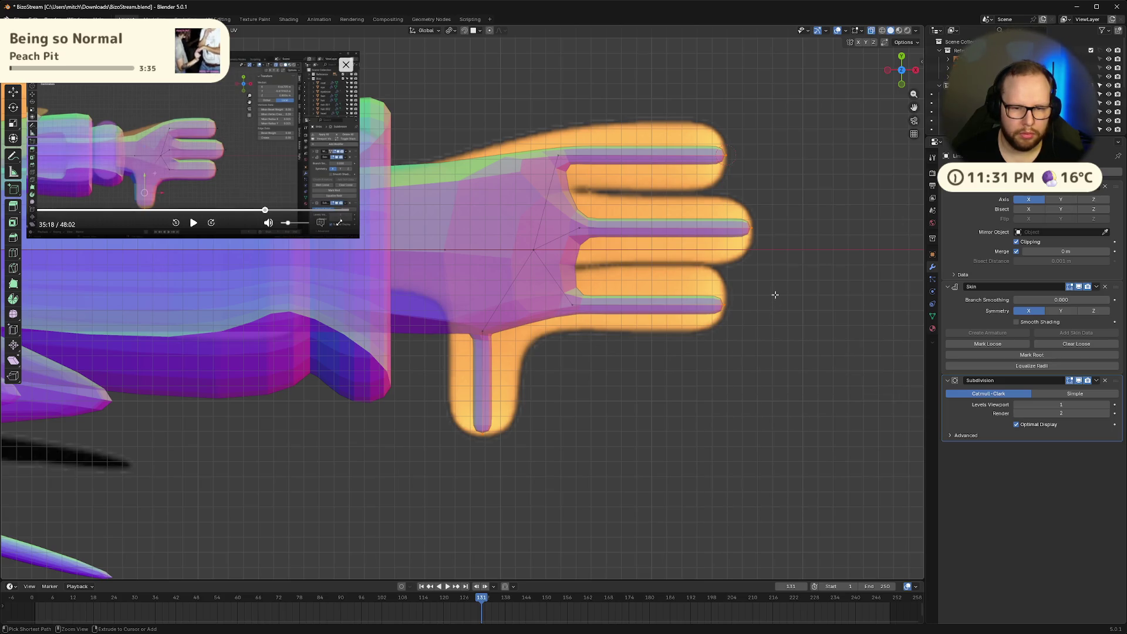
key(s)
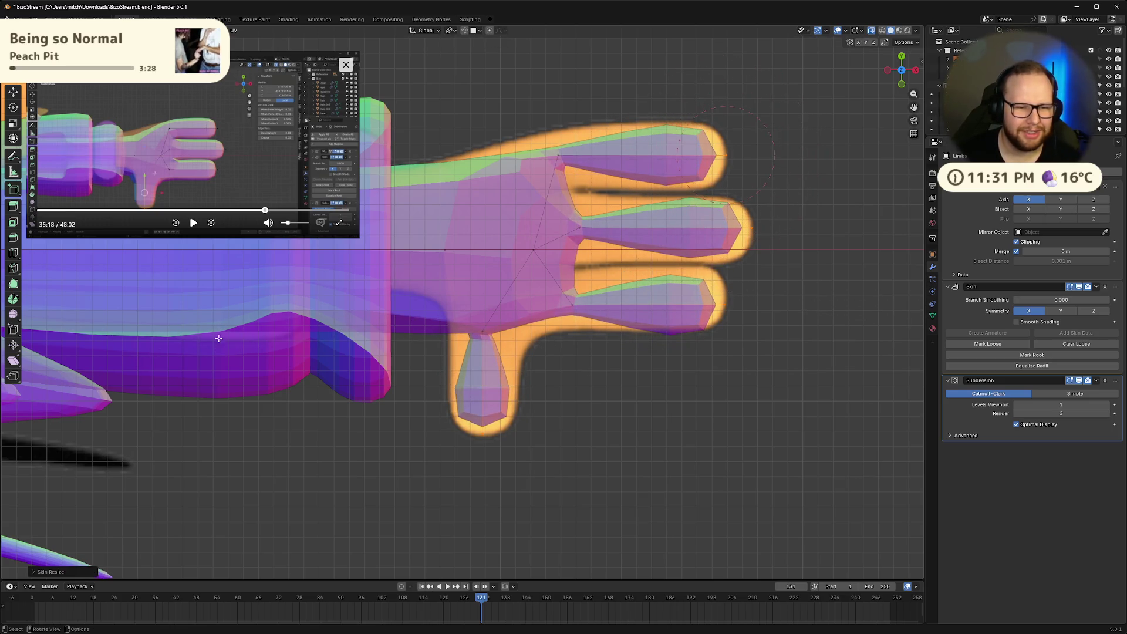
click(547, 136)
shift+drag(546, 136, 773, 346)
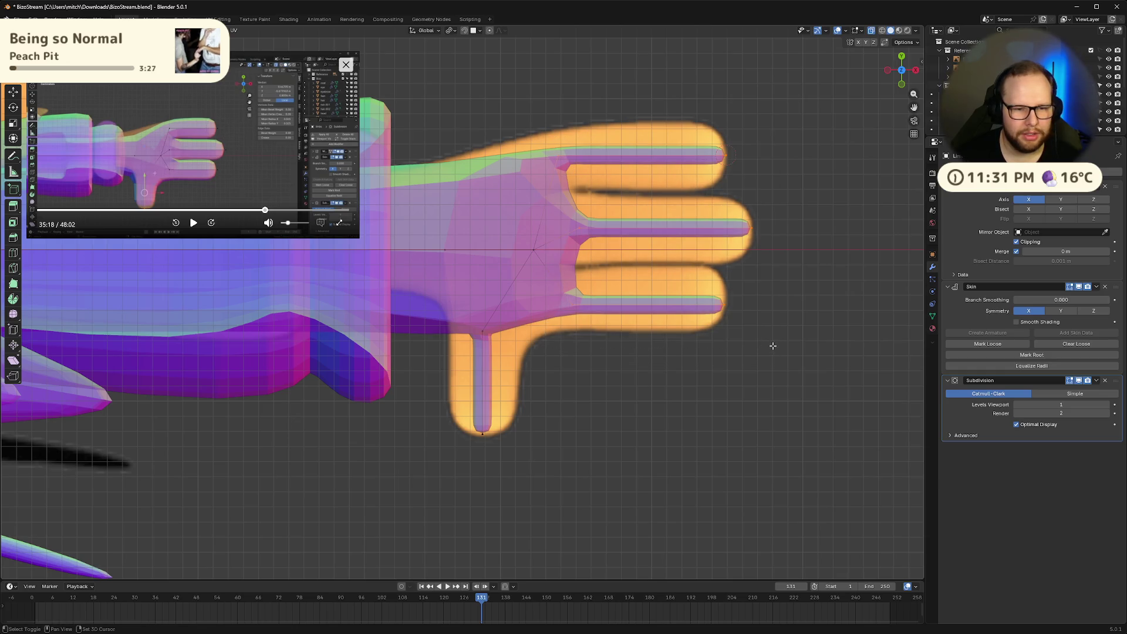
shift+drag(425, 315, 511, 459)
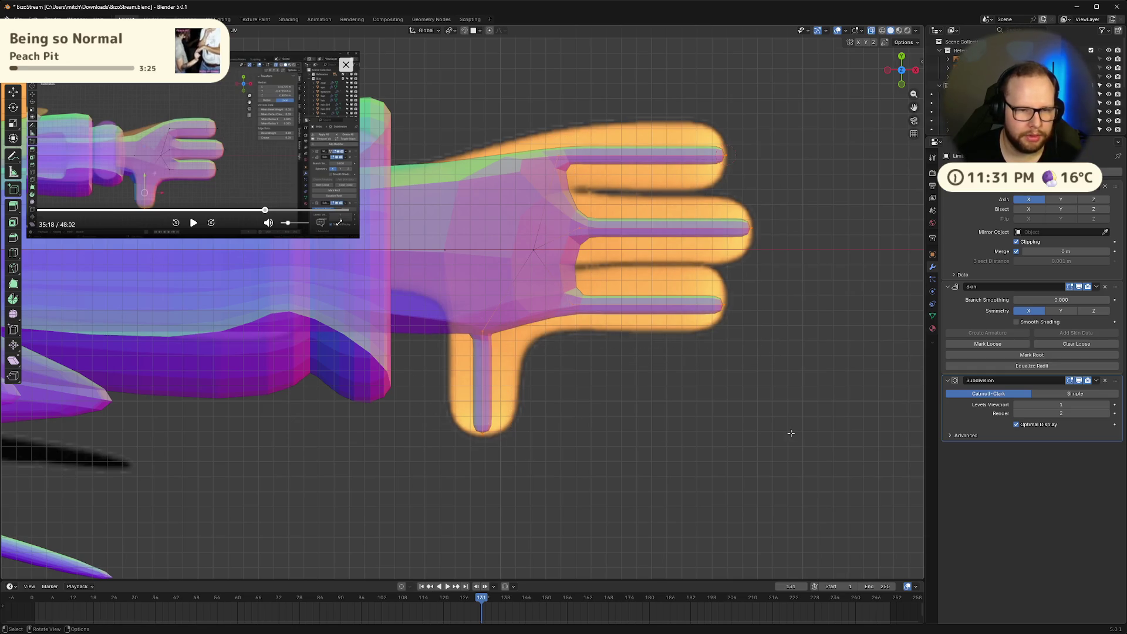
key(s)
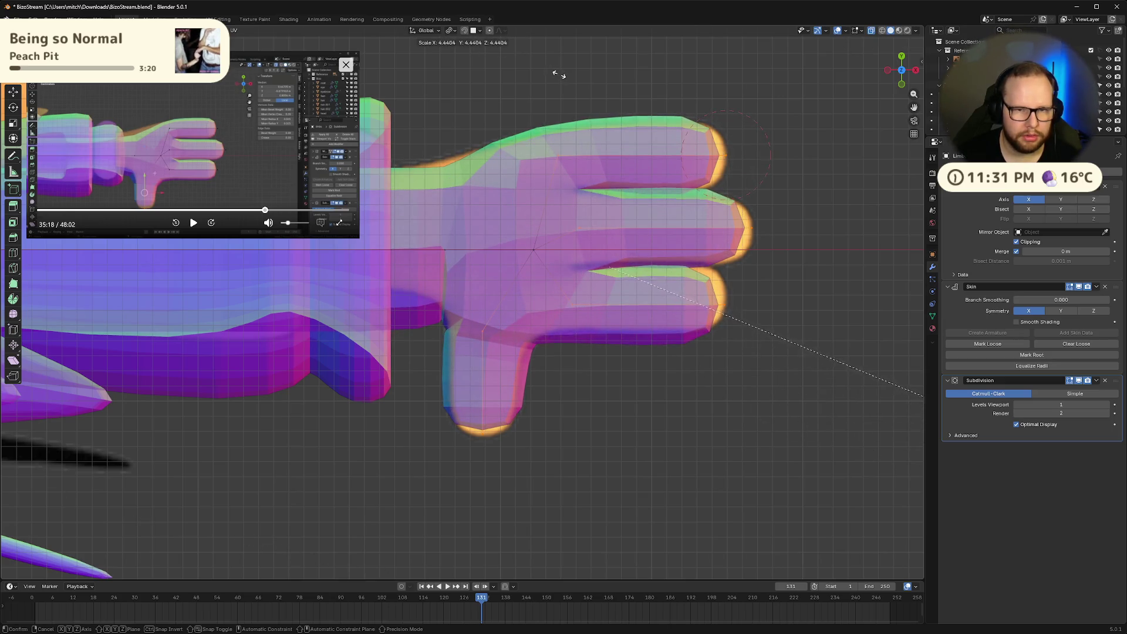
Confirm the thicker fingers and thumb, then lower the thumb tip slightly along Z
click(464, 51)
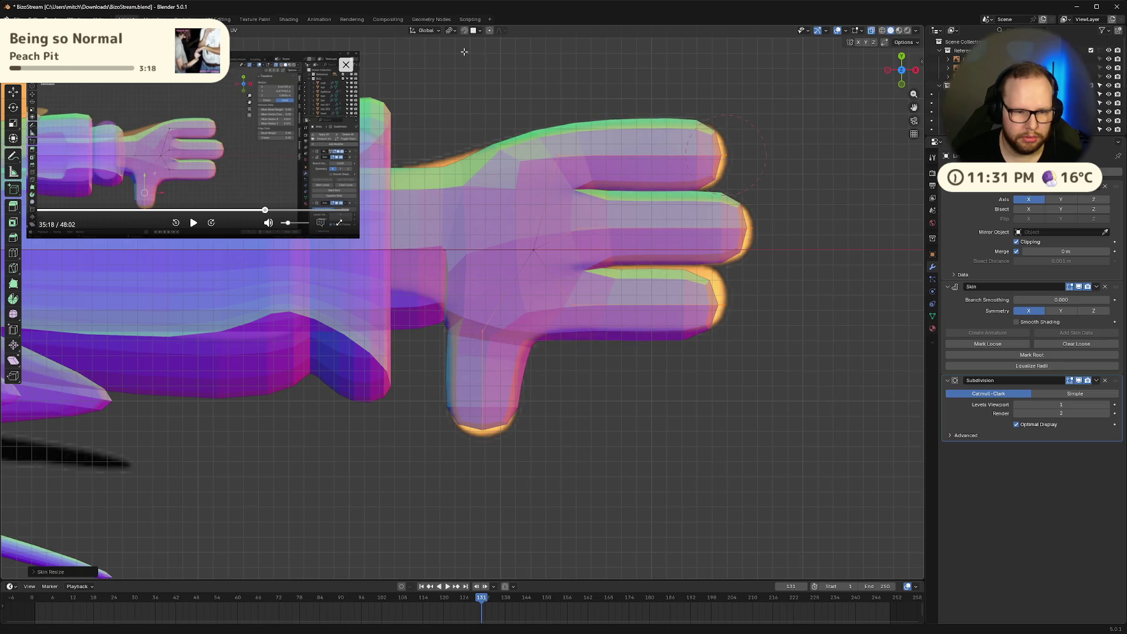
click(487, 432)
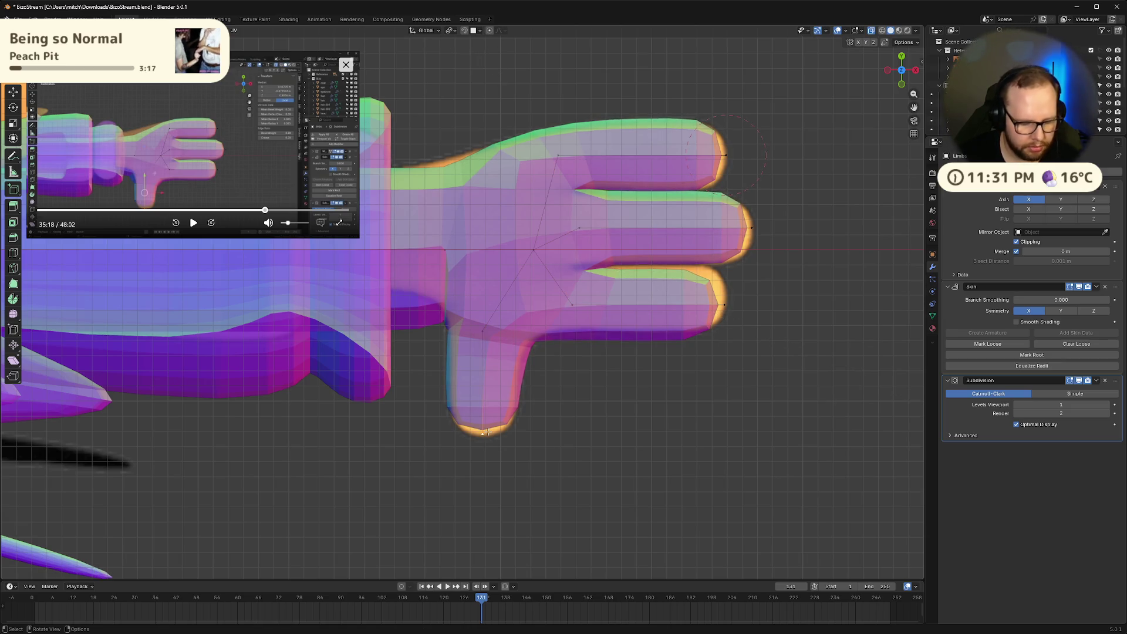
key(g)
key(z)
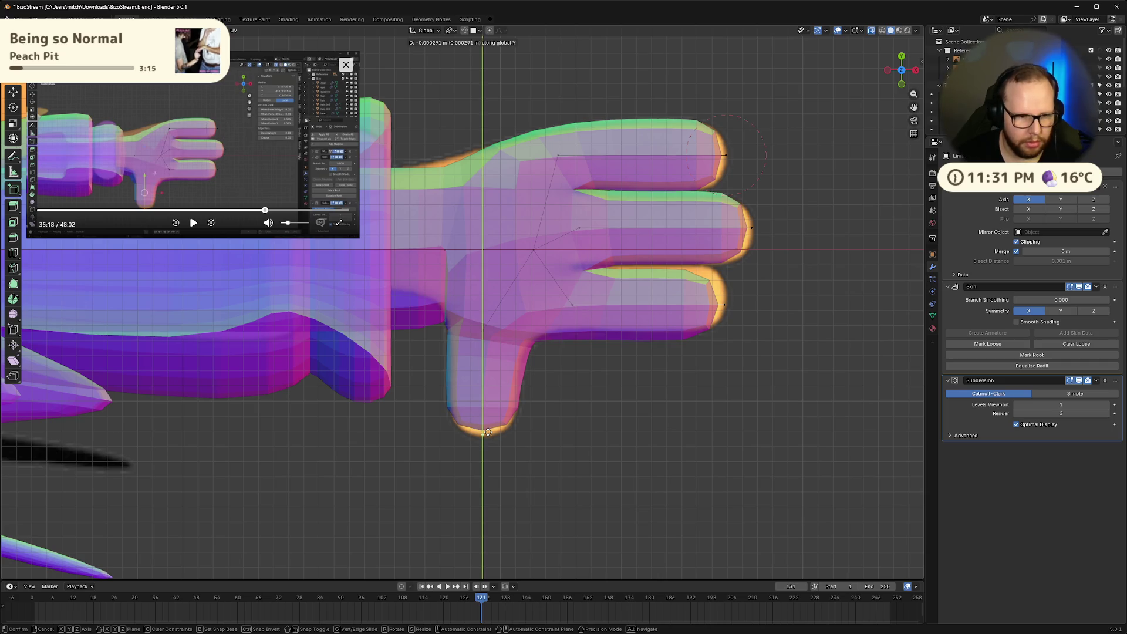
click(493, 438)
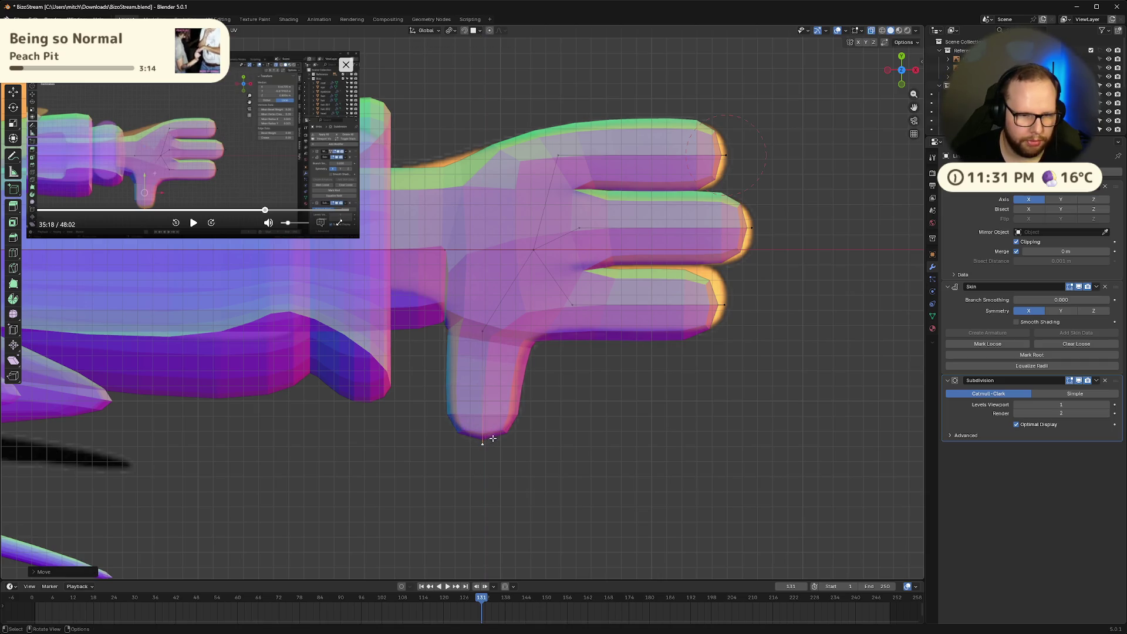
Reposition the lower finger's joint and tip vertically and push its tip outward
click(571, 305)
key(g)
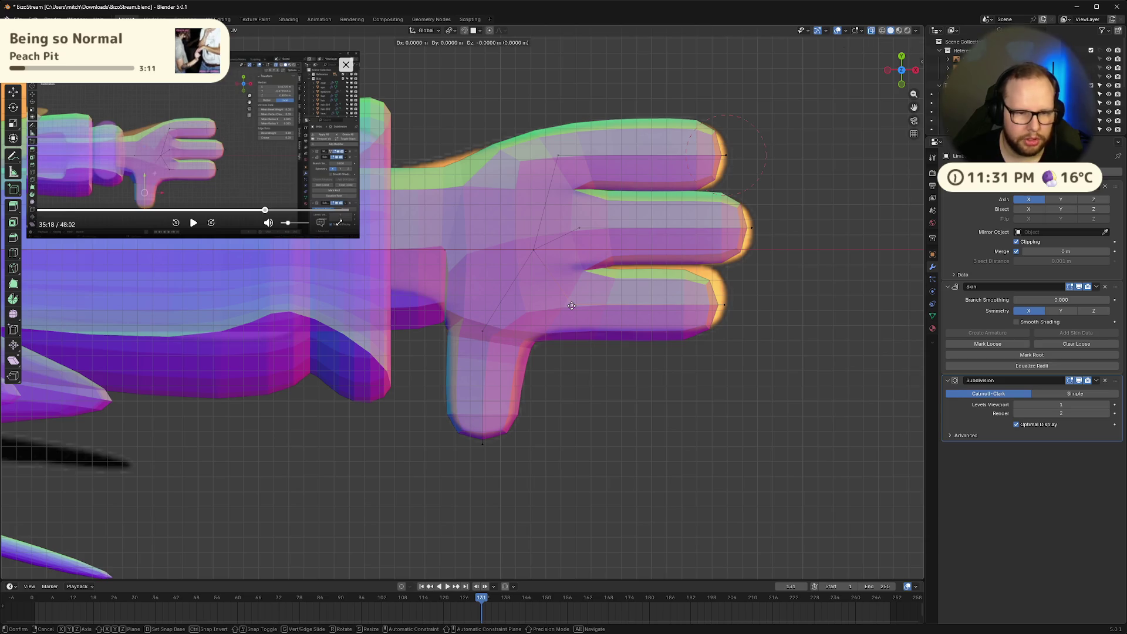
key(y)
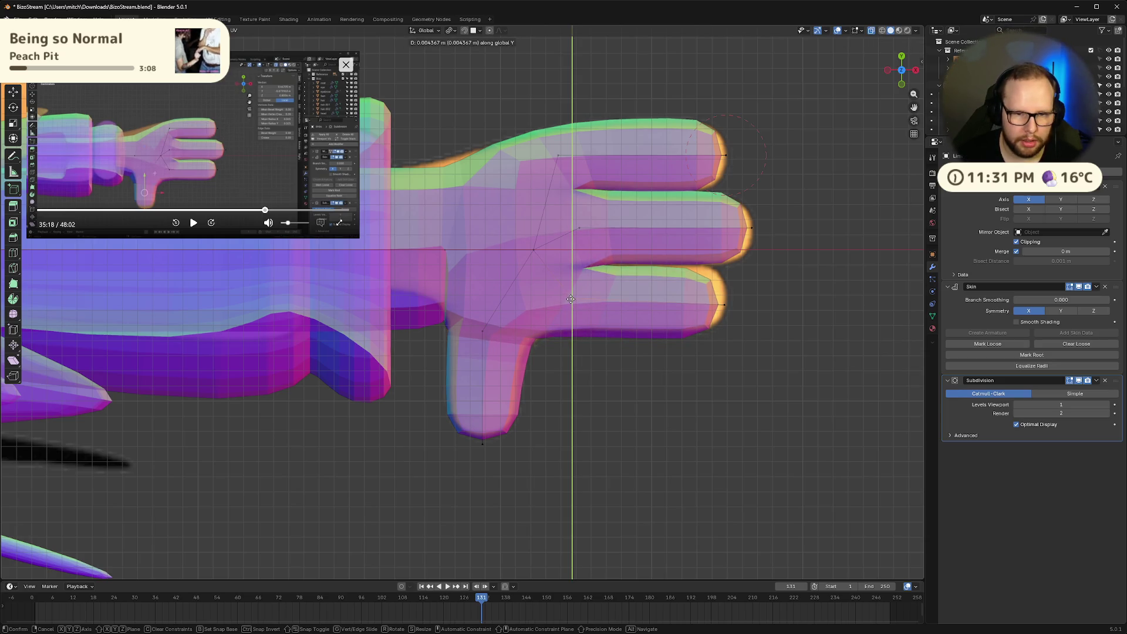
click(571, 299)
key(g)
key(y)
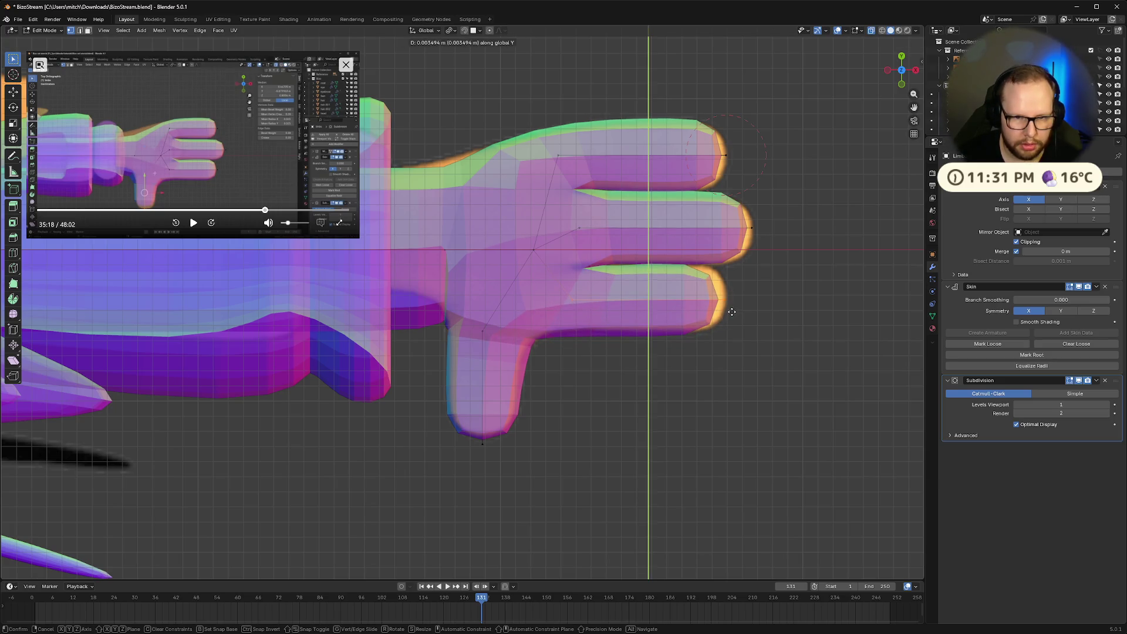
click(732, 312)
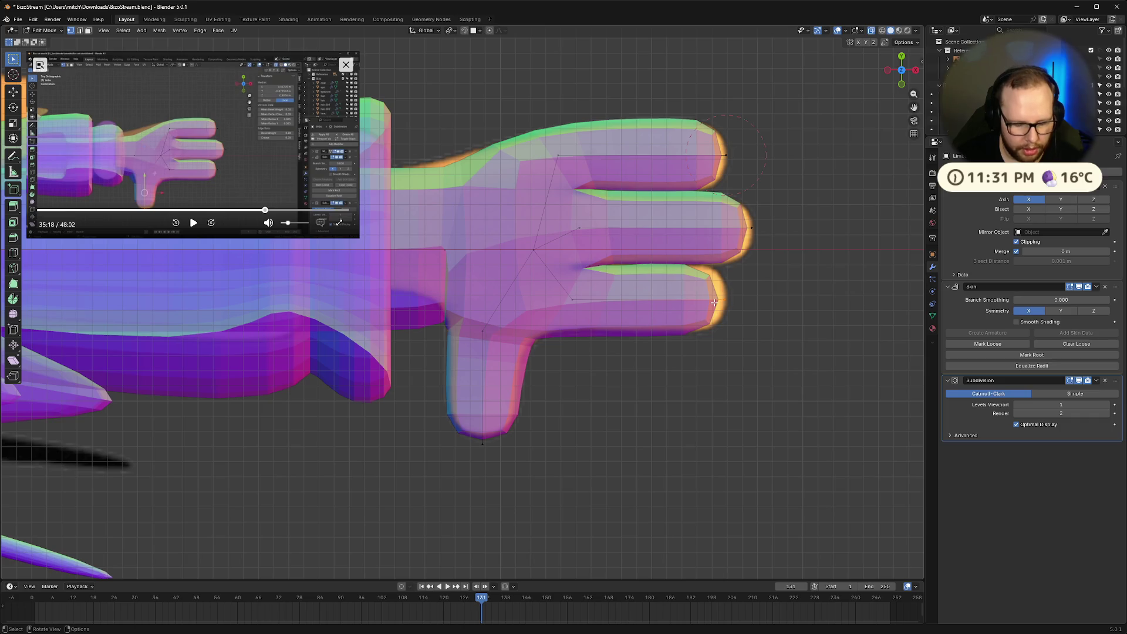
key(g)
key(x)
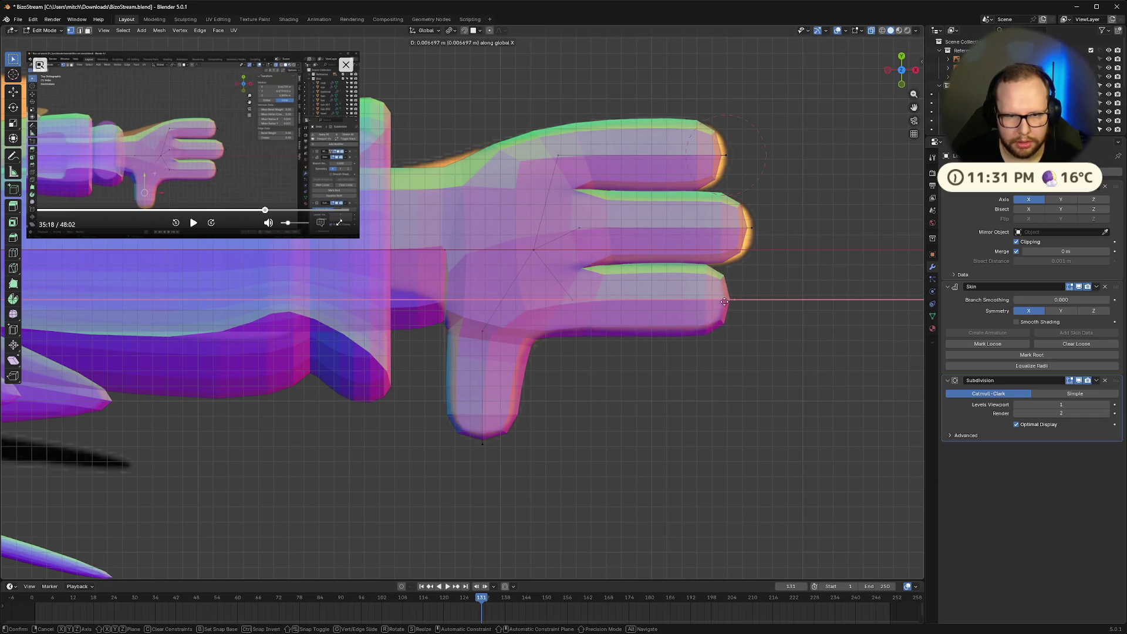
click(733, 302)
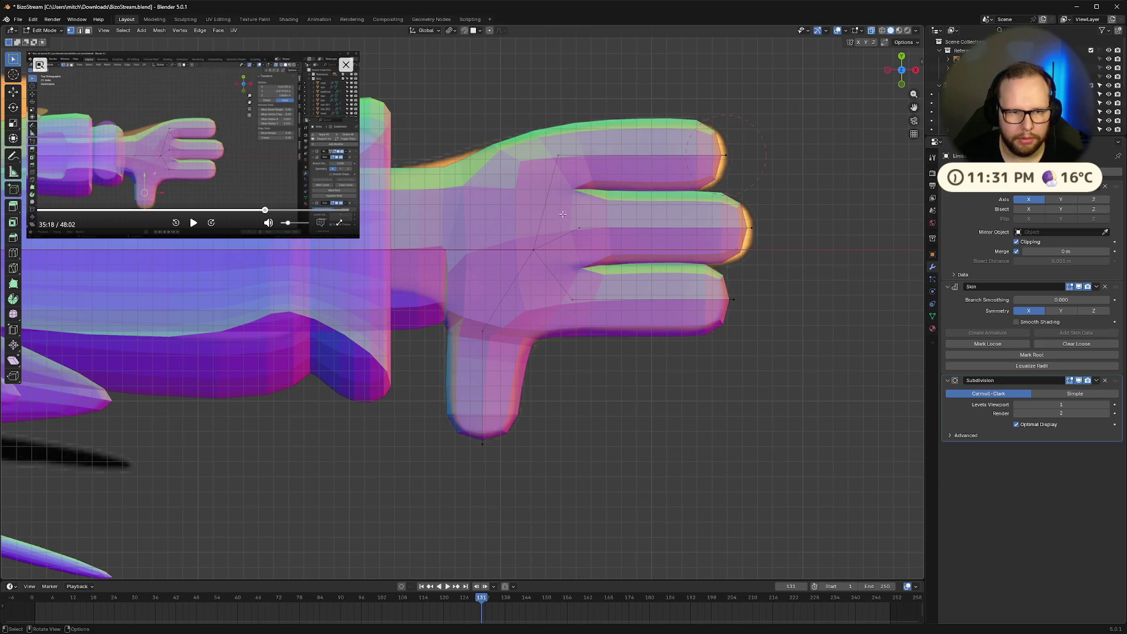
Raise and lengthen the middle fingertip, and lengthen the index fingertip along X
key(g)
key(y)
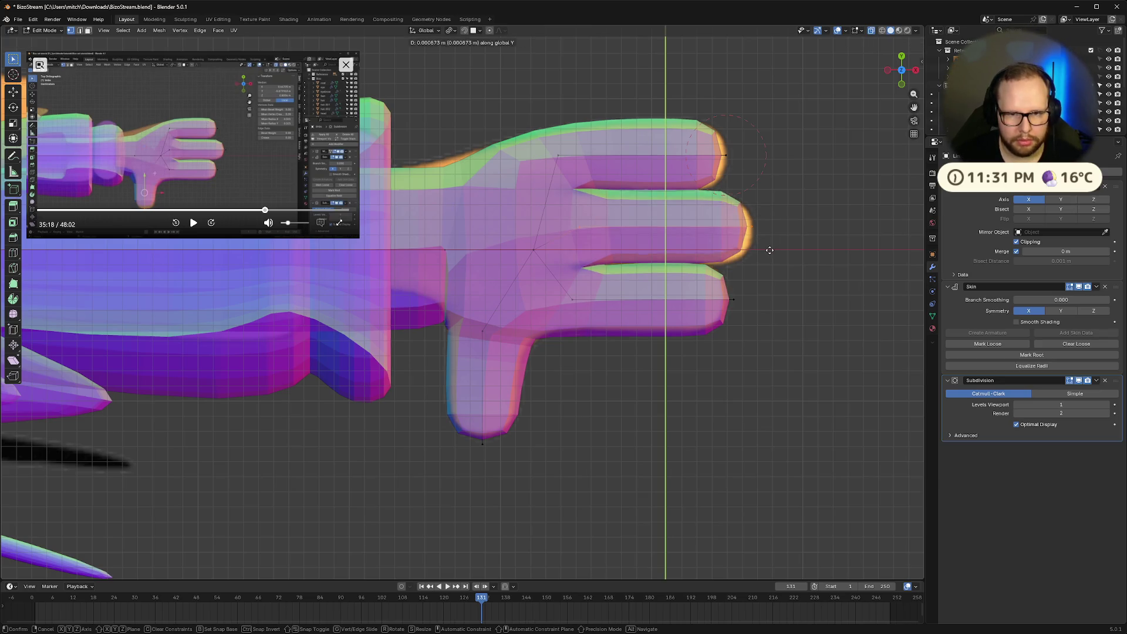
click(770, 254)
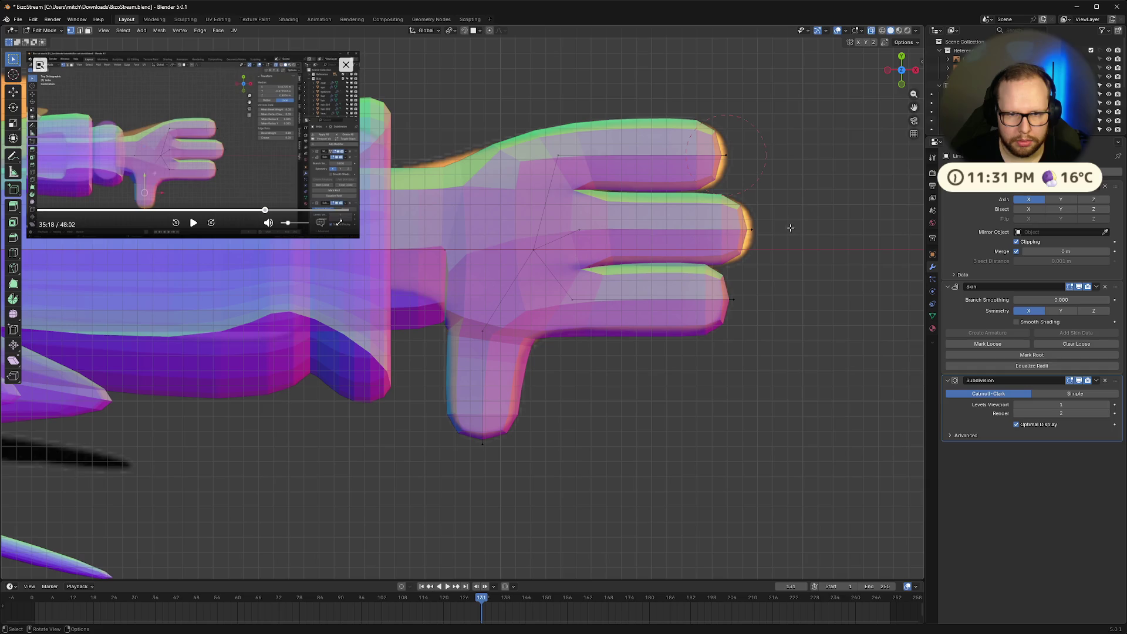
key(g)
click(733, 234)
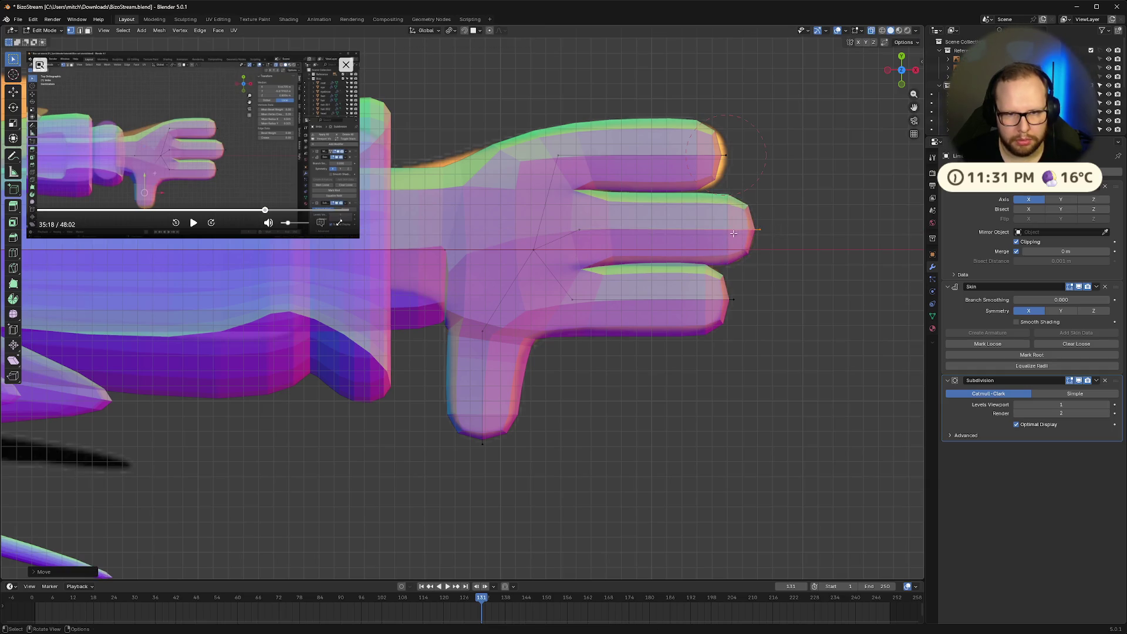
drag(690, 133, 737, 161)
key(g)
key(x)
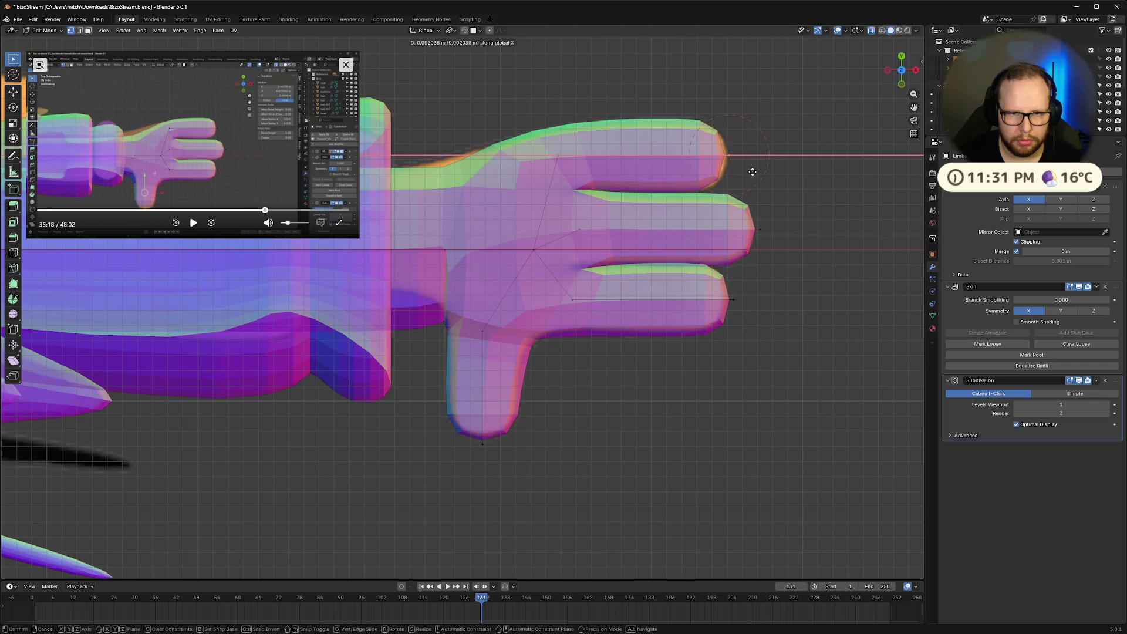
click(799, 188)
scroll(646, 229, down, 3)
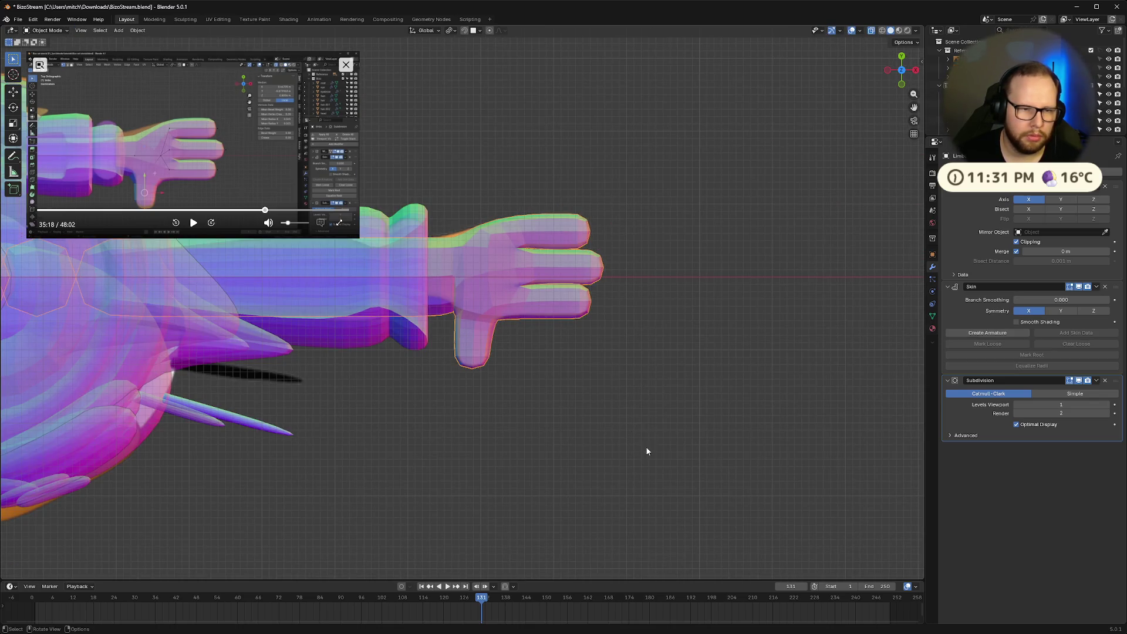
Shrink the skin radius at the wrist and save the file
key(ctrl+s)
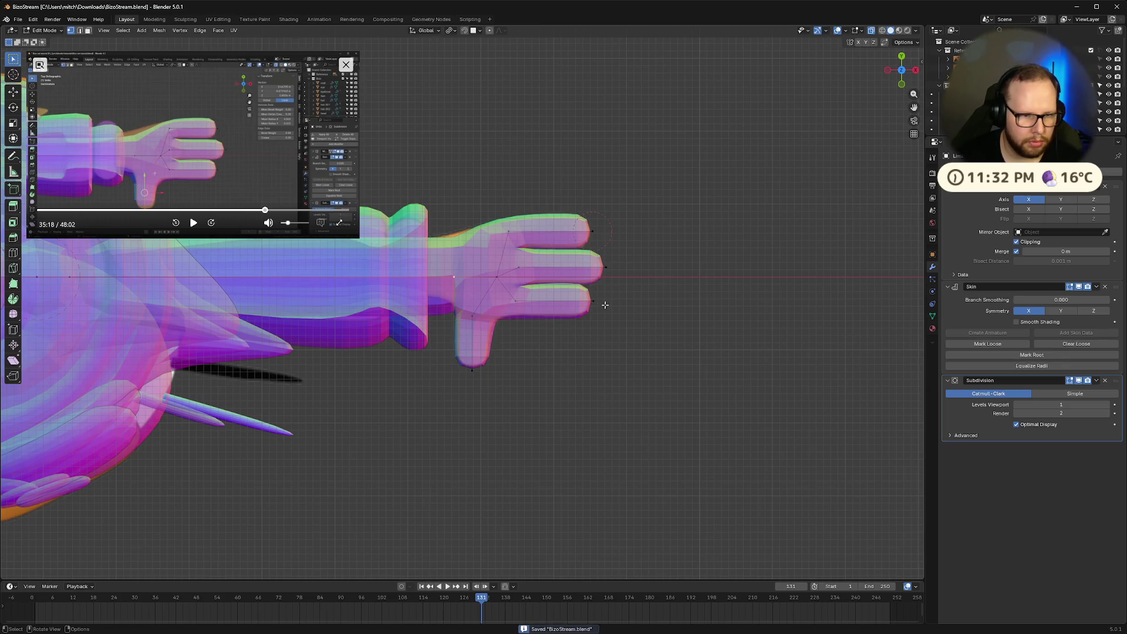
key(ctrl+a)
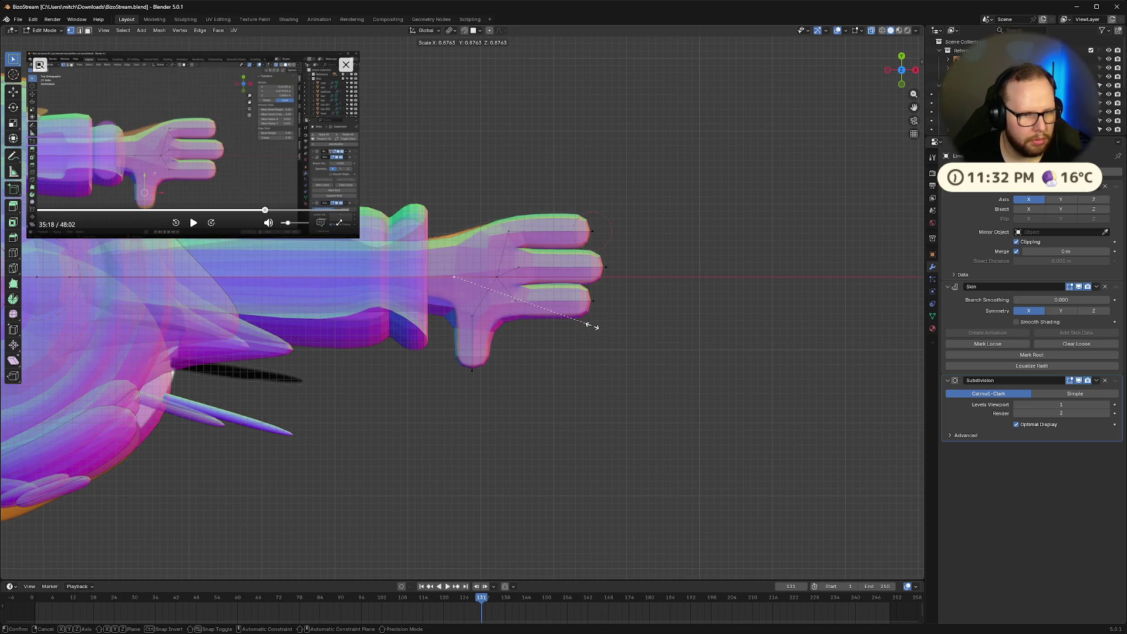
click(592, 326)
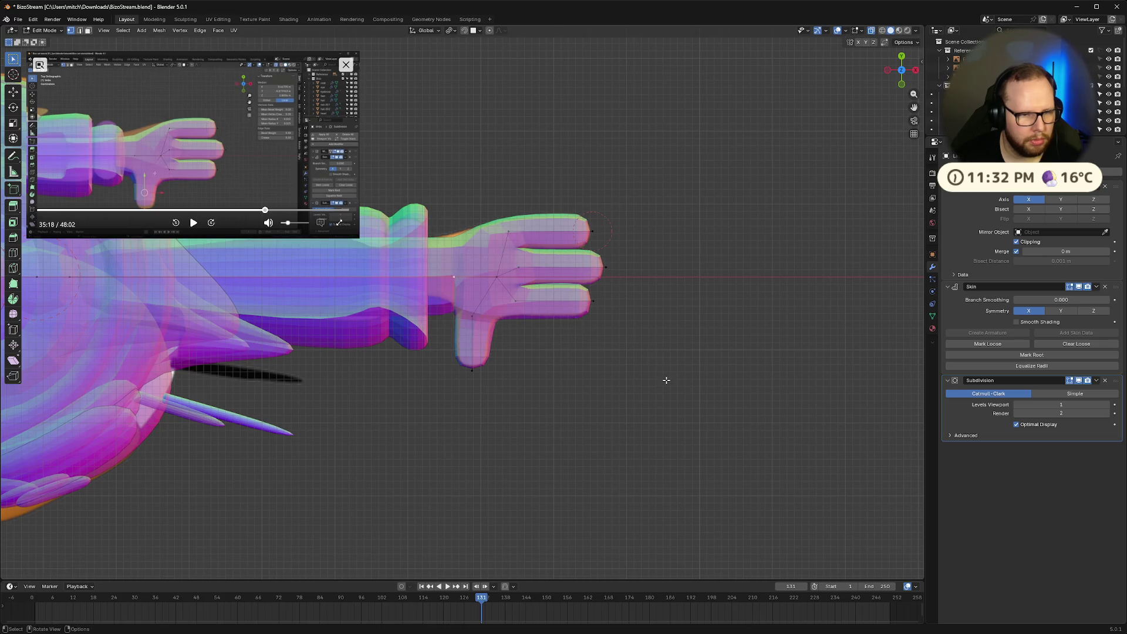
key(ctrl+s)
Switch to top orthographic view with X-ray on and return to editing the hand mesh
mouse_move(576, 384)
middle_down()
mouse_move(543, 322)
mouse_move(593, 319)
mouse_move(581, 267)
mouse_move(507, 203)
mouse_move(593, 264)
mouse_move(642, 323)
mouse_move(604, 398)
mouse_move(589, 358)
mouse_move(609, 320)
mouse_move(384, 390)
mouse_move(496, 375)
mouse_move(614, 378)
middle_up()
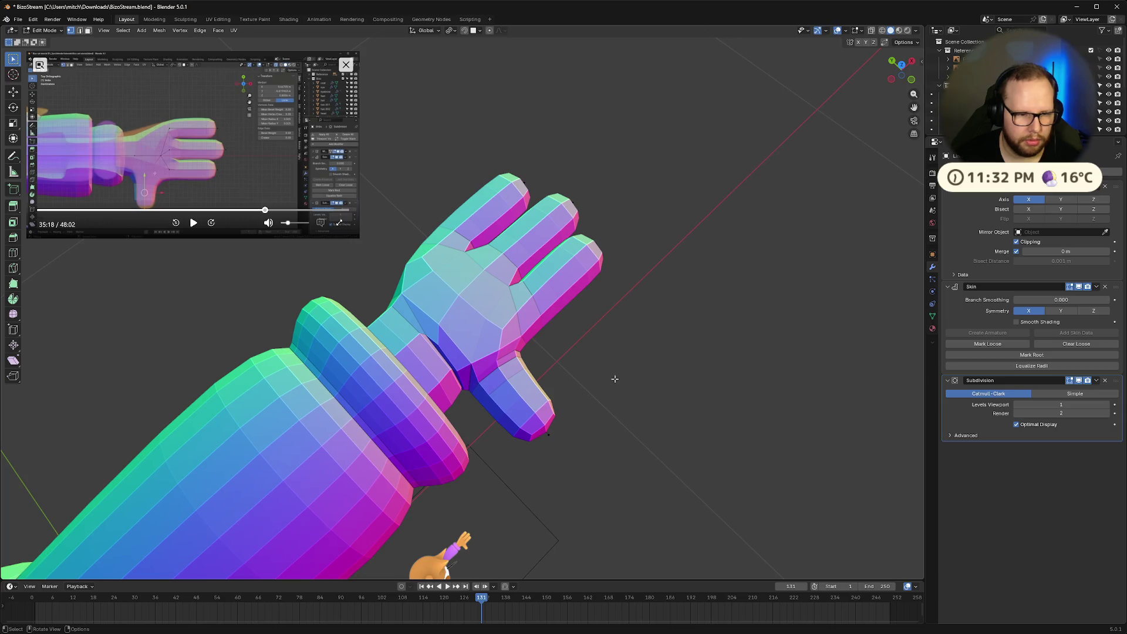
click(902, 64)
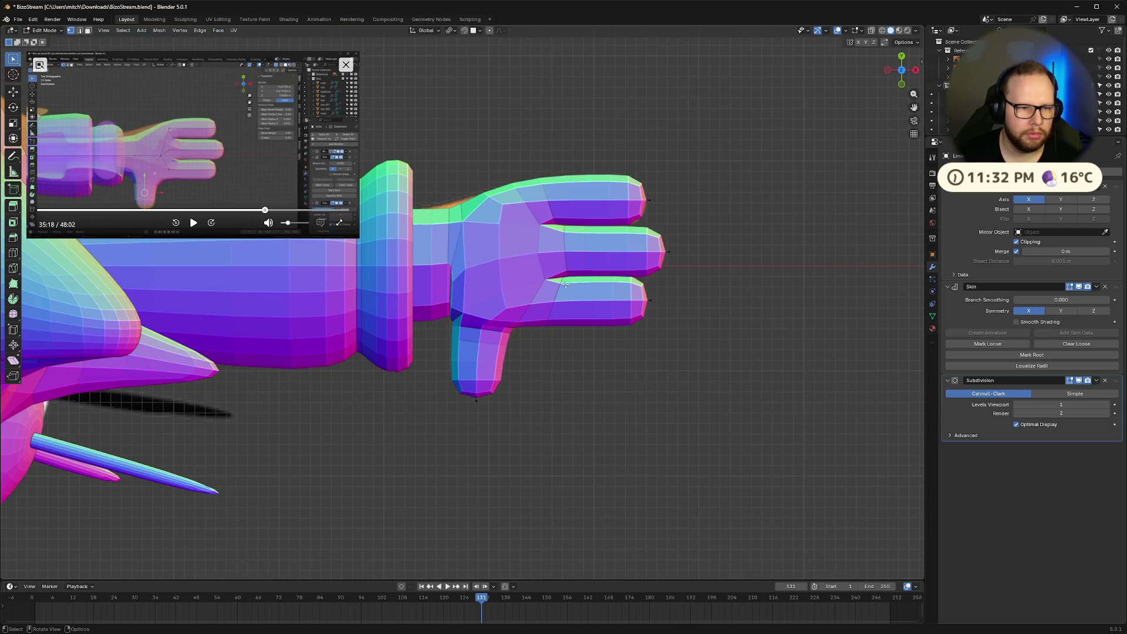
key(Tab)
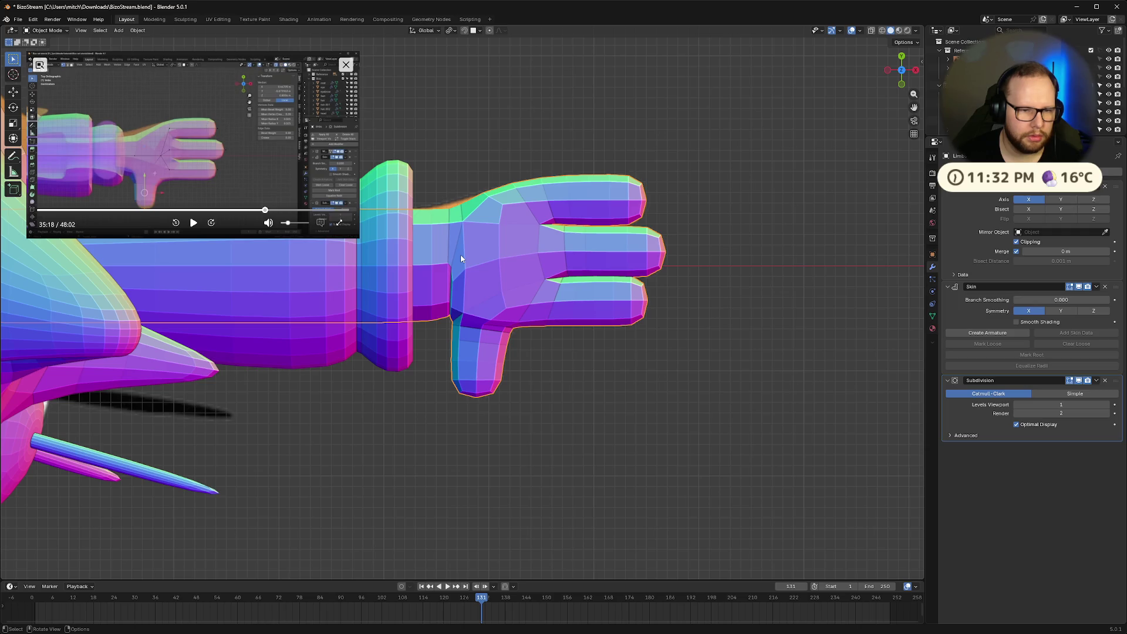
key(alt+z)
key(Tab)
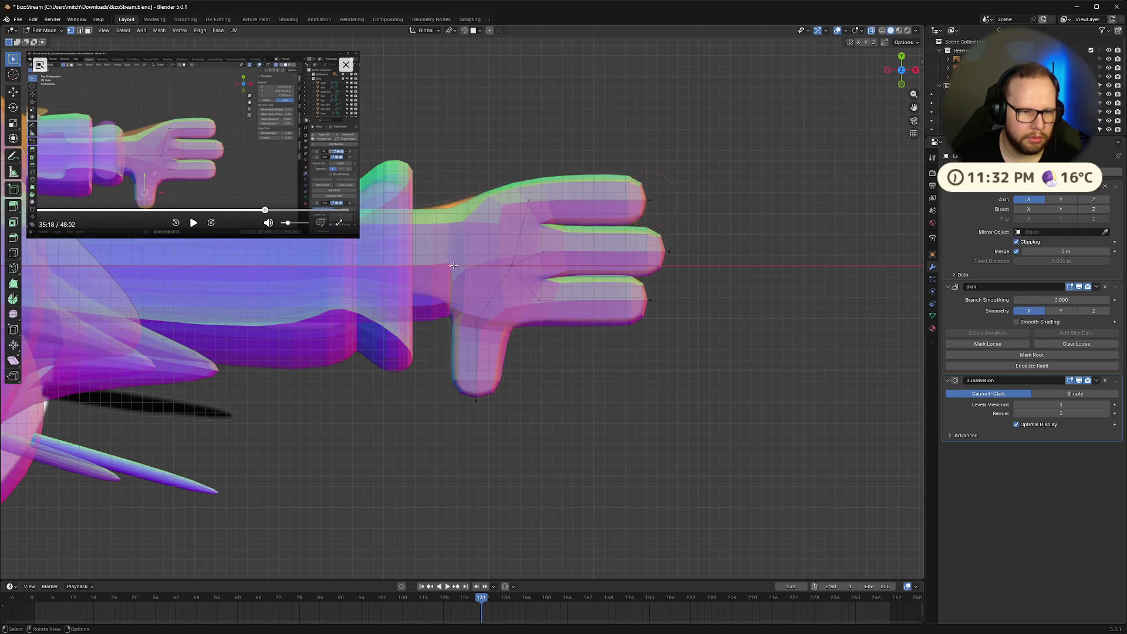
Shift the selected hand vertices slightly along X, then save BizoStream.blend
key(g)
key(x)
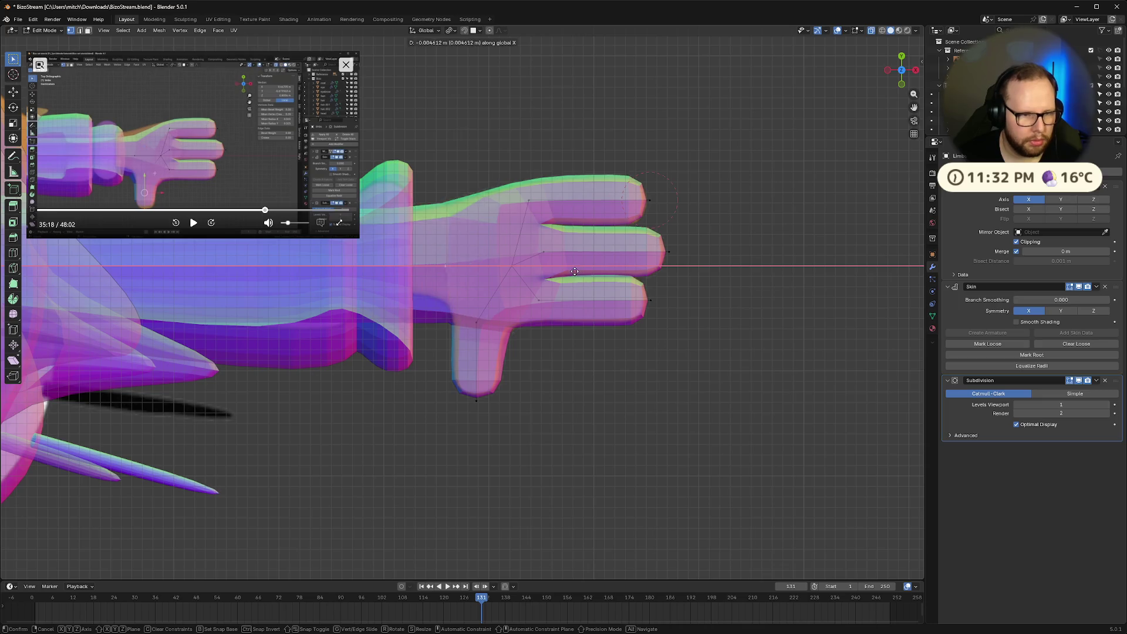
click(559, 272)
key(Tab)
mouse_move(649, 406)
middle_down()
mouse_move(660, 323)
mouse_move(566, 352)
mouse_move(649, 325)
mouse_move(887, 73)
middle_up()
click(901, 57)
key(ctrl+s)
middle_drag(568, 370, 526, 322)
key(alt+z)
key(alt+z)
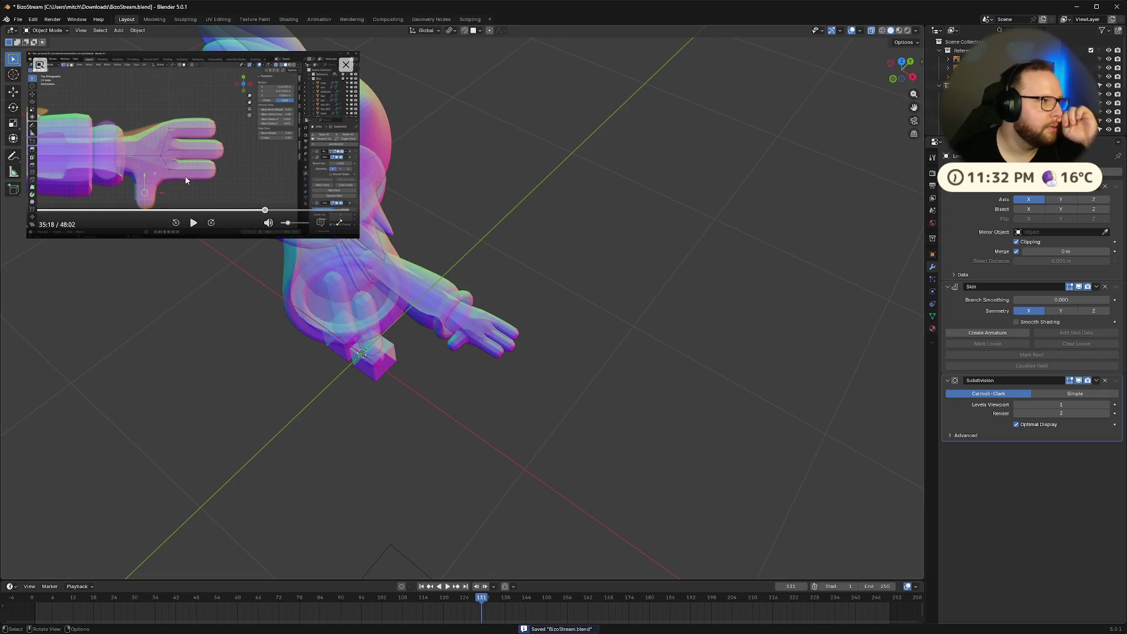
Compare the hand against the playing reference video from top view, briefly checking its mesh
click(209, 199)
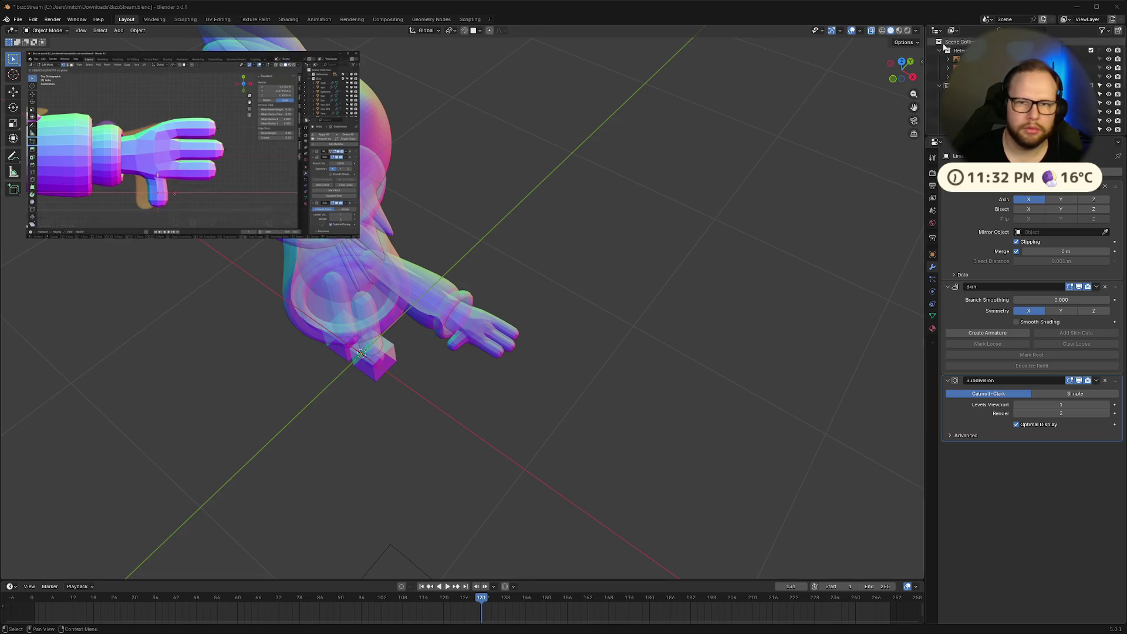
click(902, 61)
scroll(515, 325, up, 8)
key(Tab)
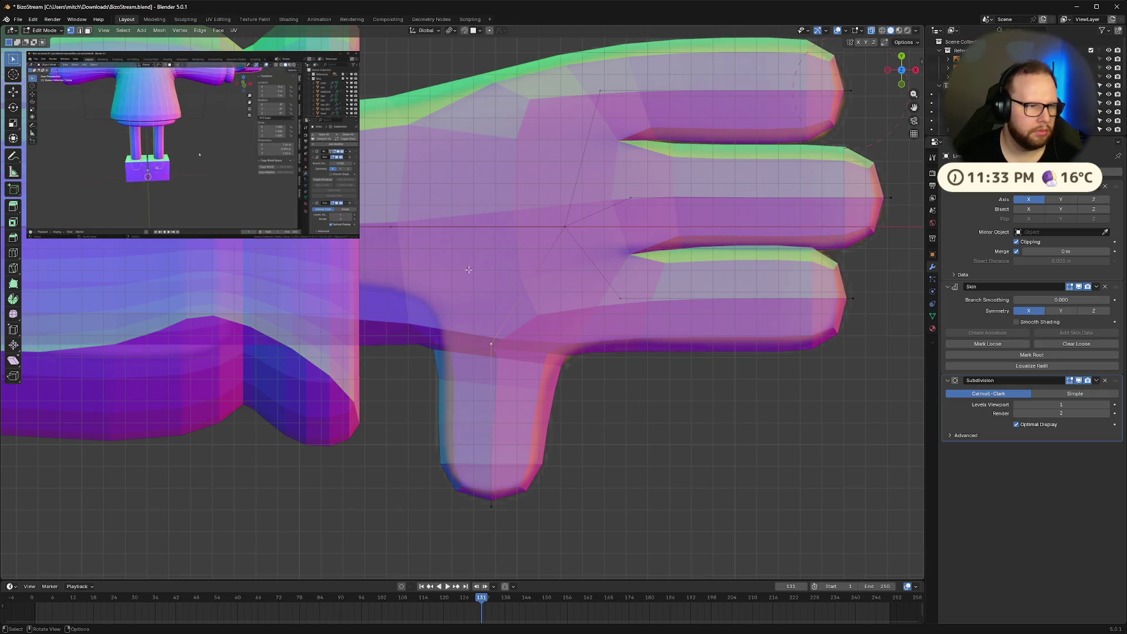
key(Tab)
scroll(723, 258, down, 8)
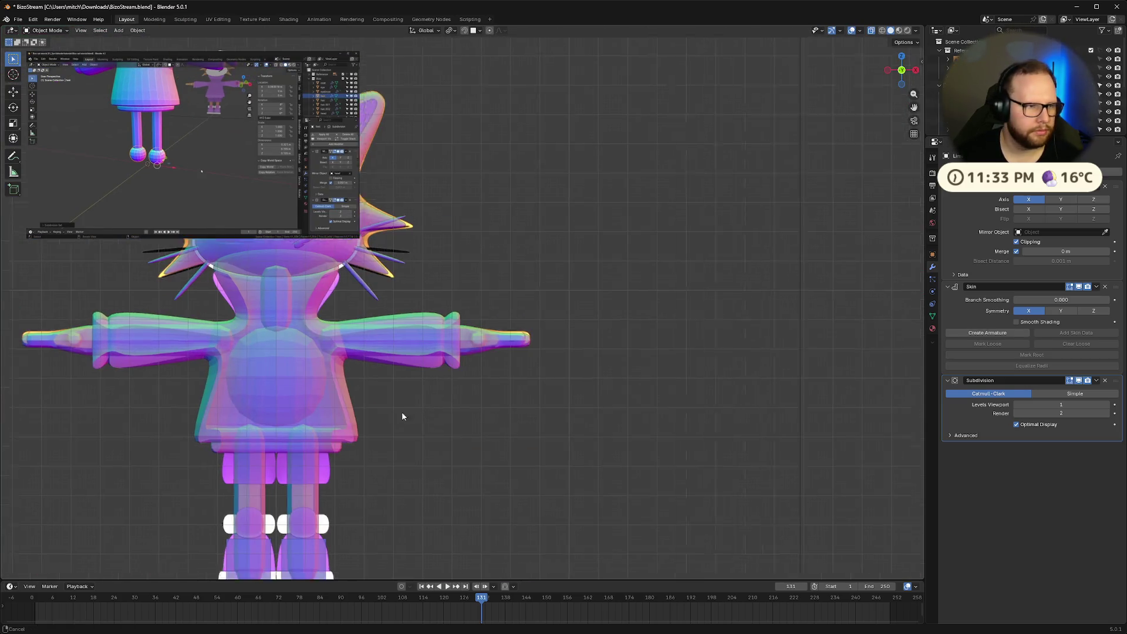
Select the feet object and give it a level-2 Subdivision Surface modifier
shift+middle_drag(393, 418, 653, 270)
click(561, 310)
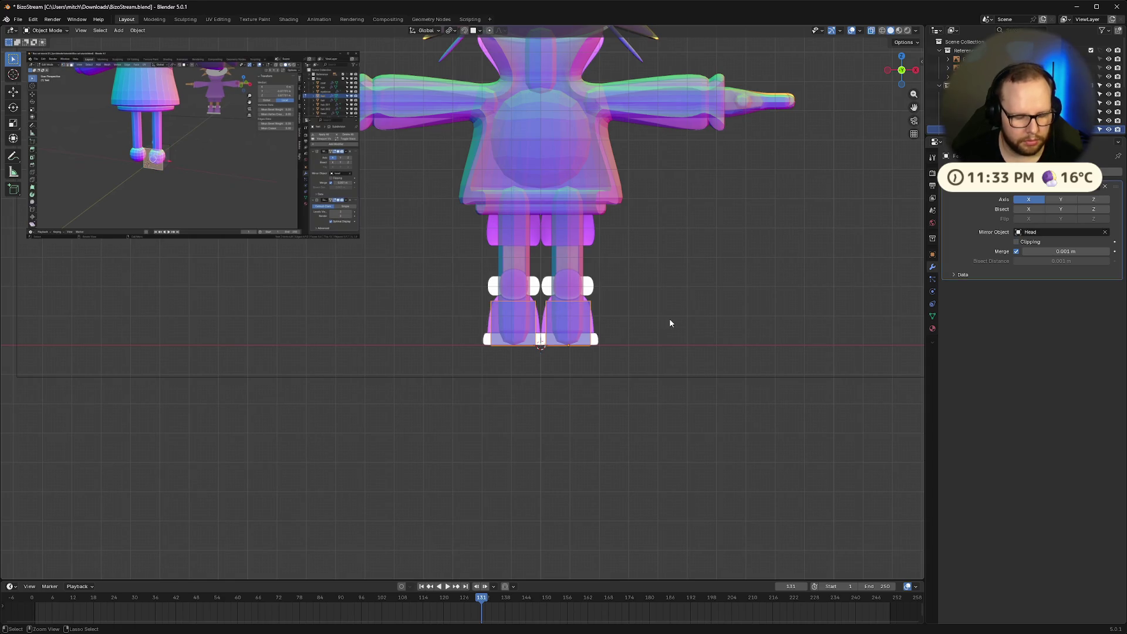
key(ctrl+2)
scroll(646, 328, up, 6)
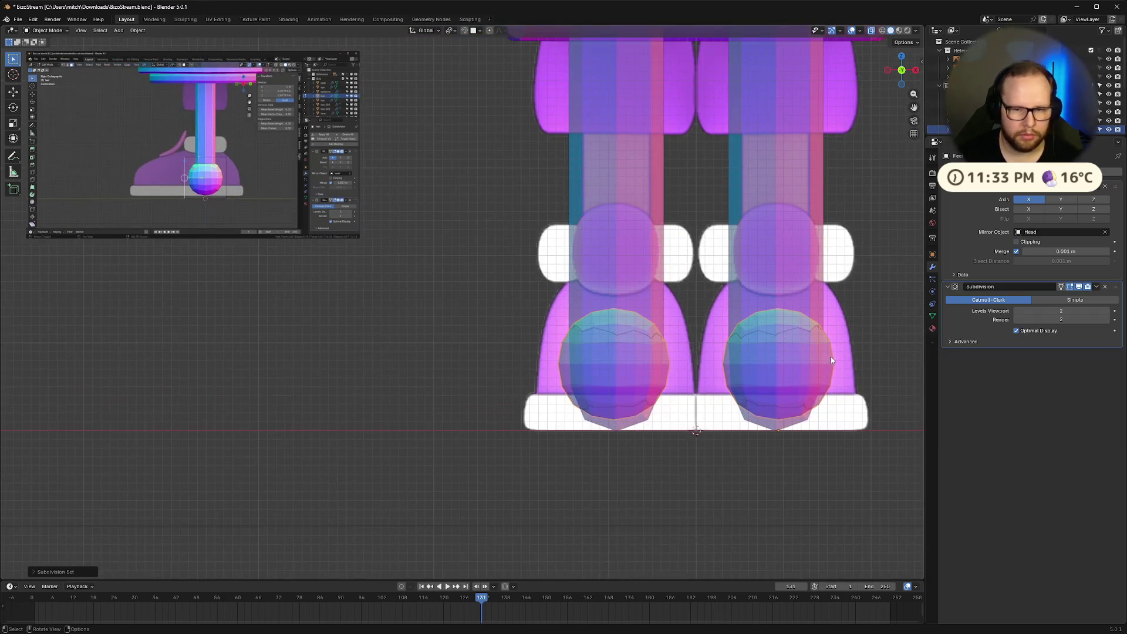
mouse_move(731, 373)
middle_down()
mouse_move(899, 370)
mouse_move(867, 362)
middle_up()
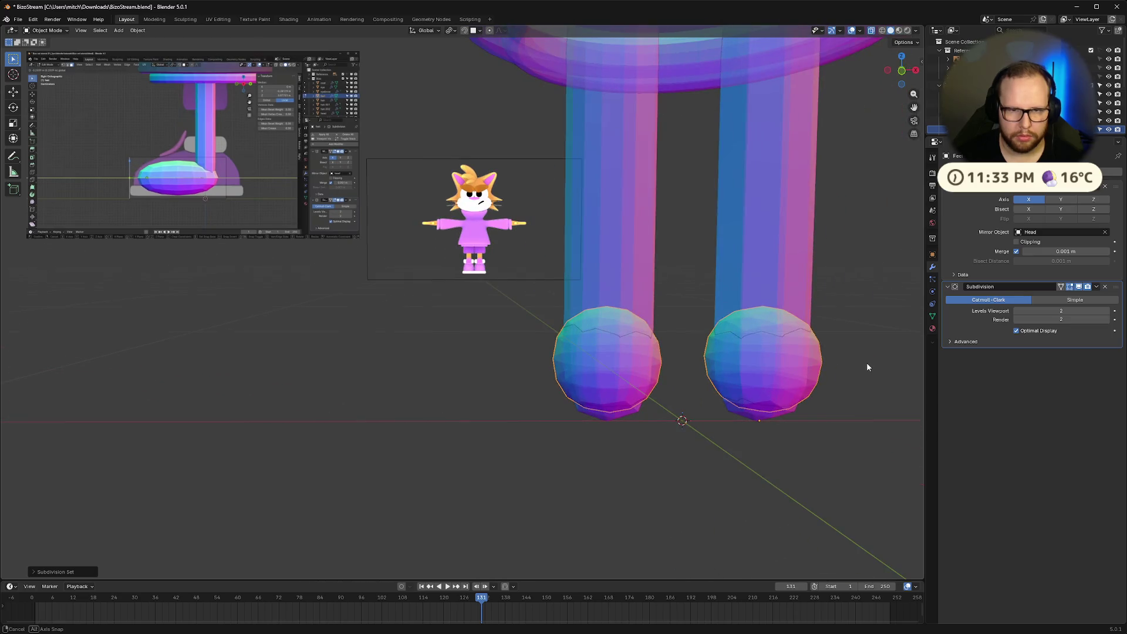
click(193, 223)
scroll(720, 262, down, 4)
Enter Edit Mode on the foot in face select mode, framed for editing
mouse_move(720, 262)
middle_down()
mouse_move(640, 291)
mouse_move(633, 315)
middle_up()
key(Tab)
middle_drag(630, 354, 670, 329)
key(3)
middle_drag(721, 361, 654, 309)
scroll(480, 326, up, 4)
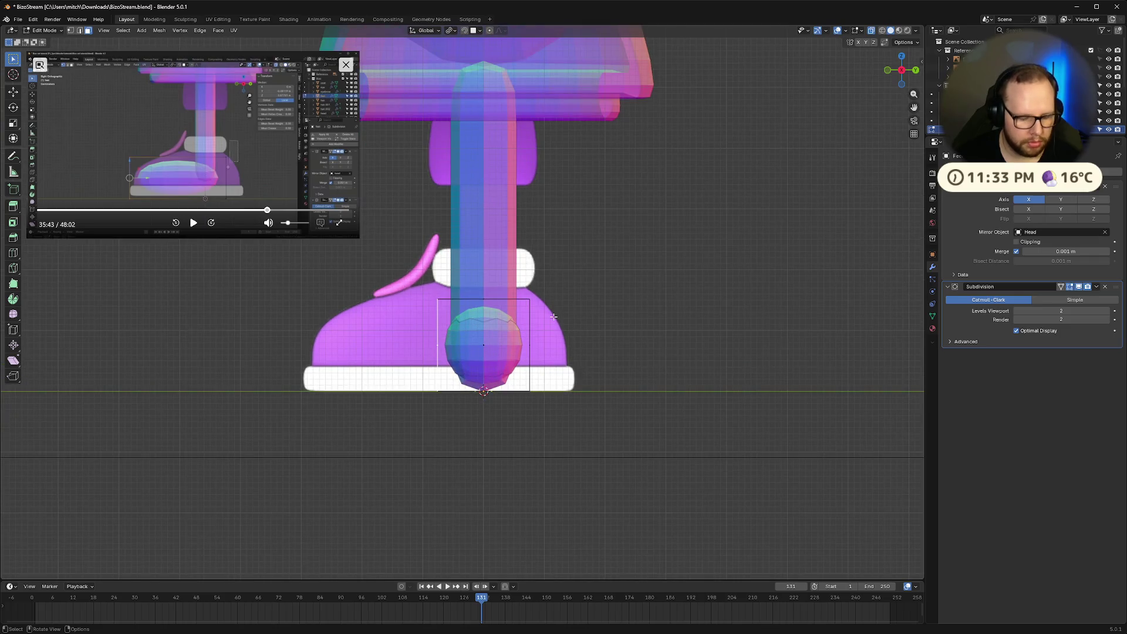
Stretch the foot's faces toward the left along the Y axis
key(g)
key(x)
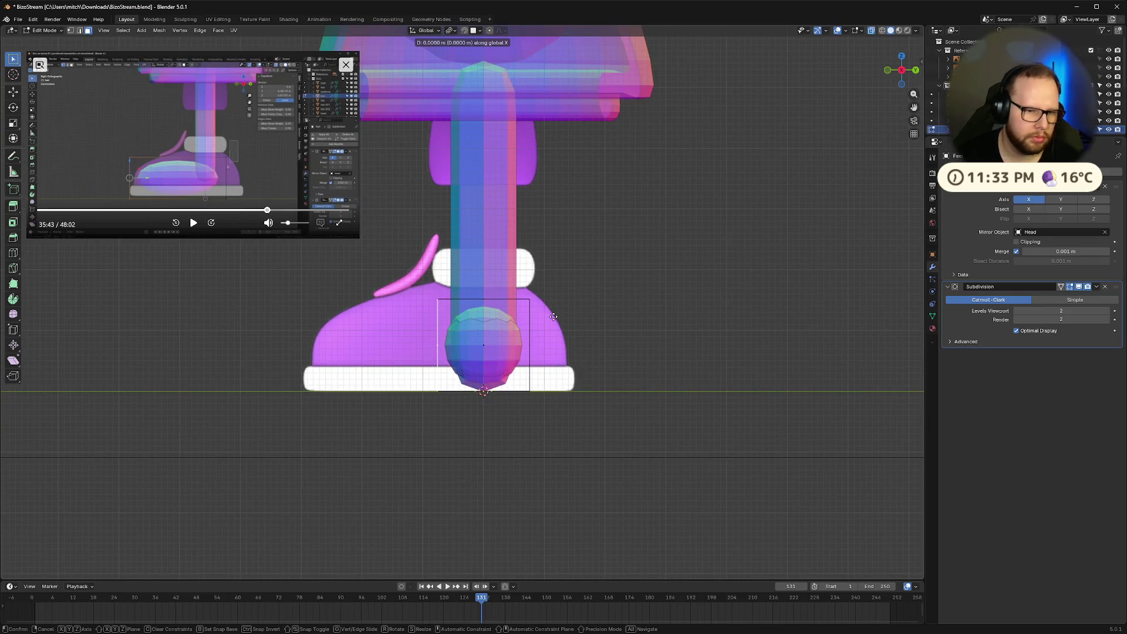
key(y)
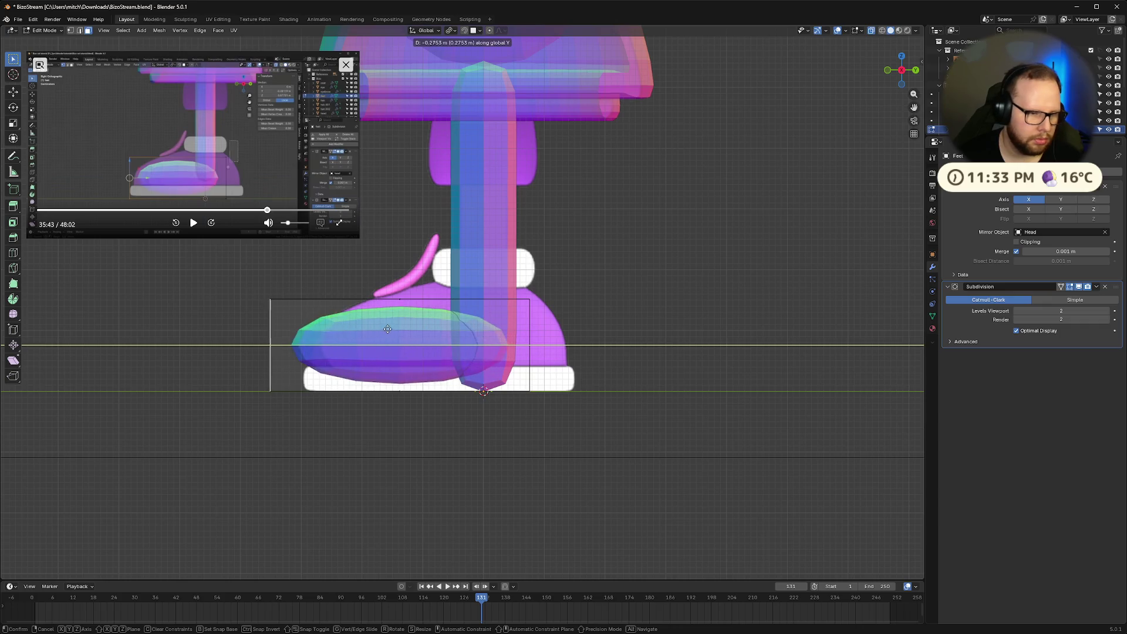
click(475, 344)
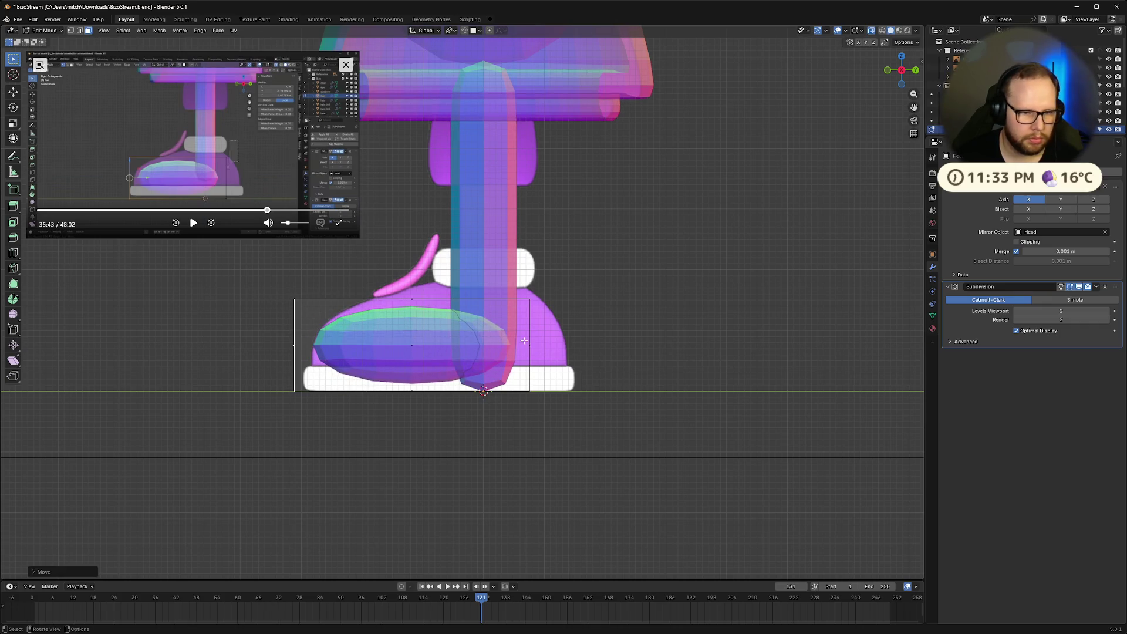
Stretch the foot toward the right along Y in side view, then resume the reference
middle_drag(582, 356, 599, 367)
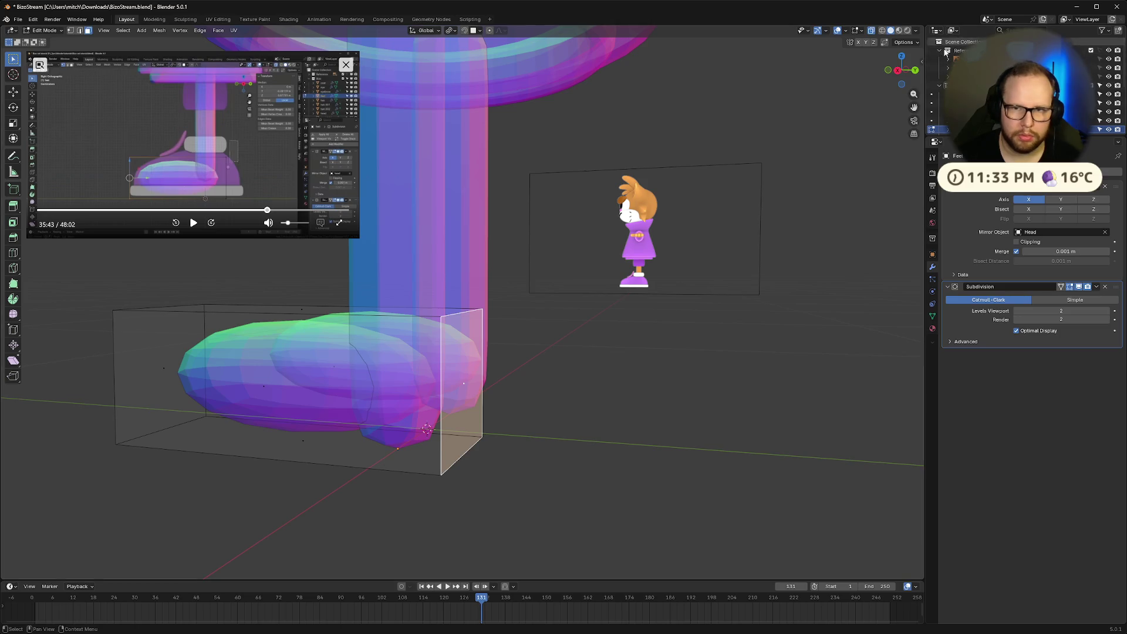
click(896, 70)
key(g)
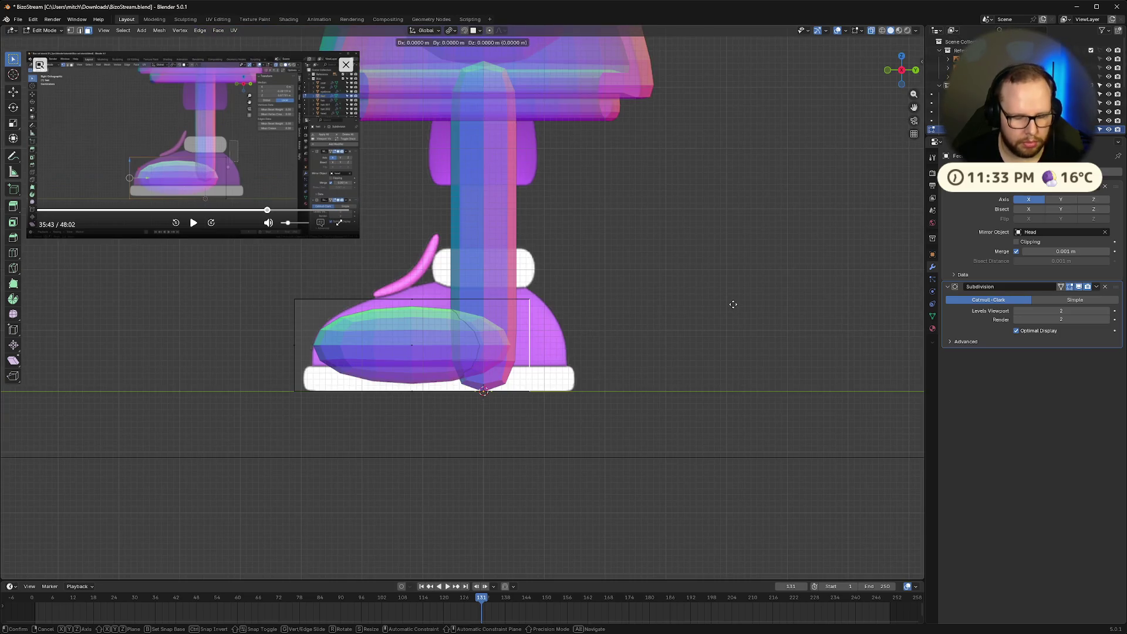
key(y)
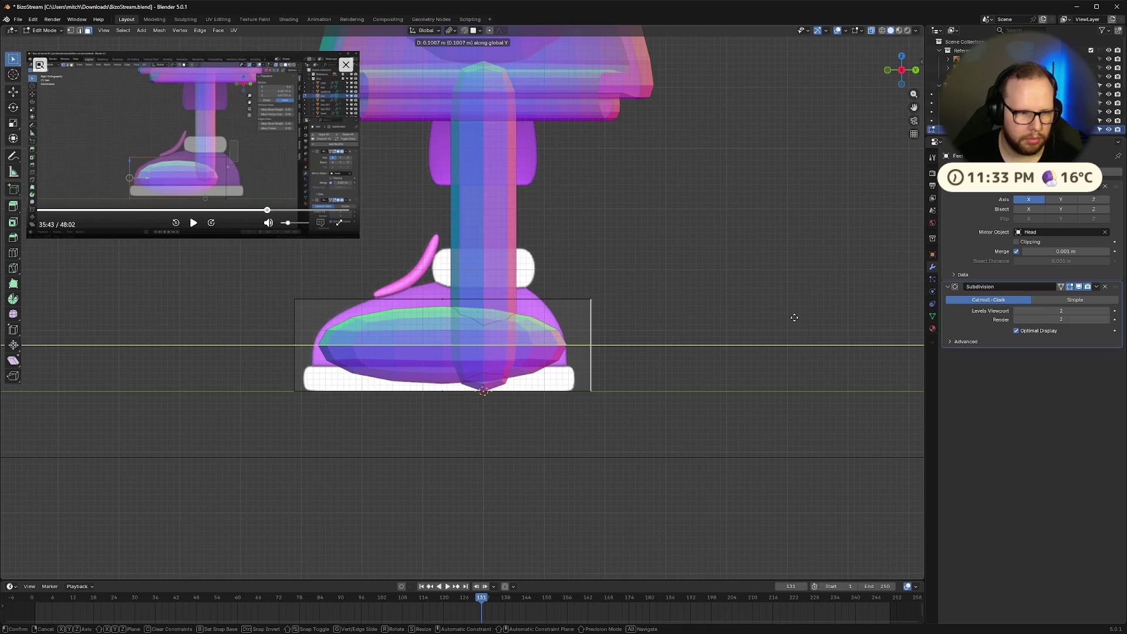
click(794, 317)
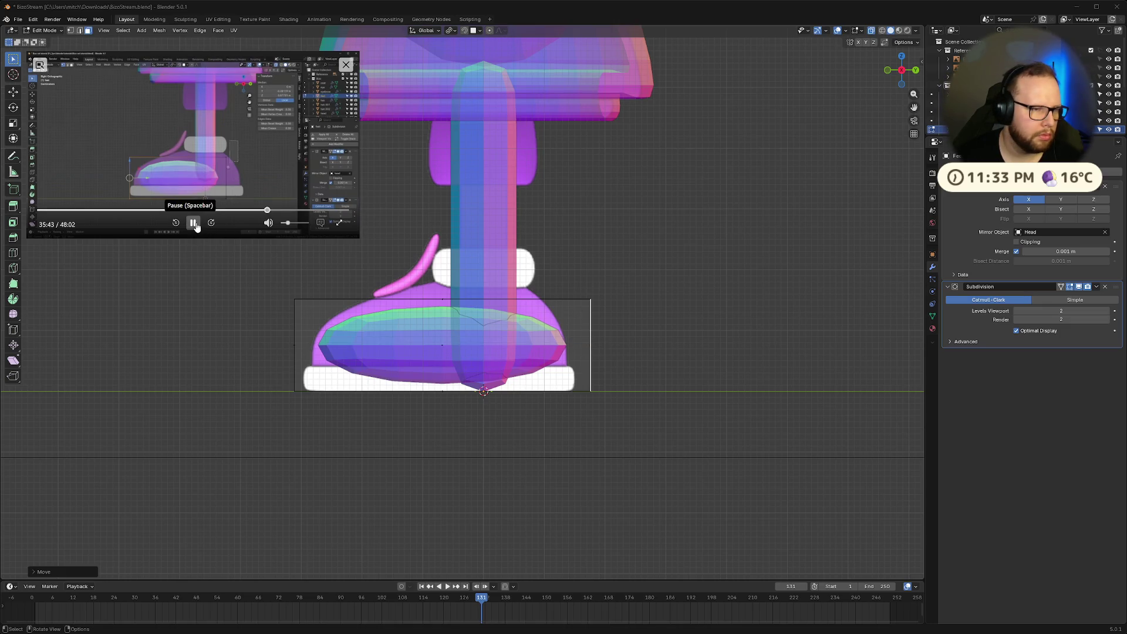
click(193, 223)
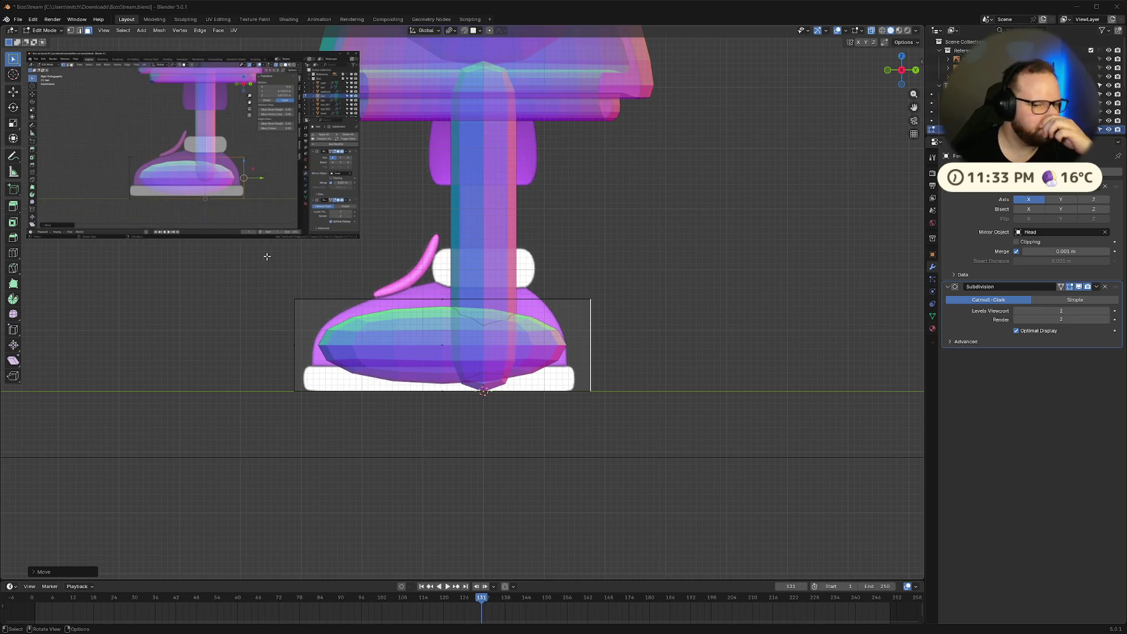
key(ctrl+r)
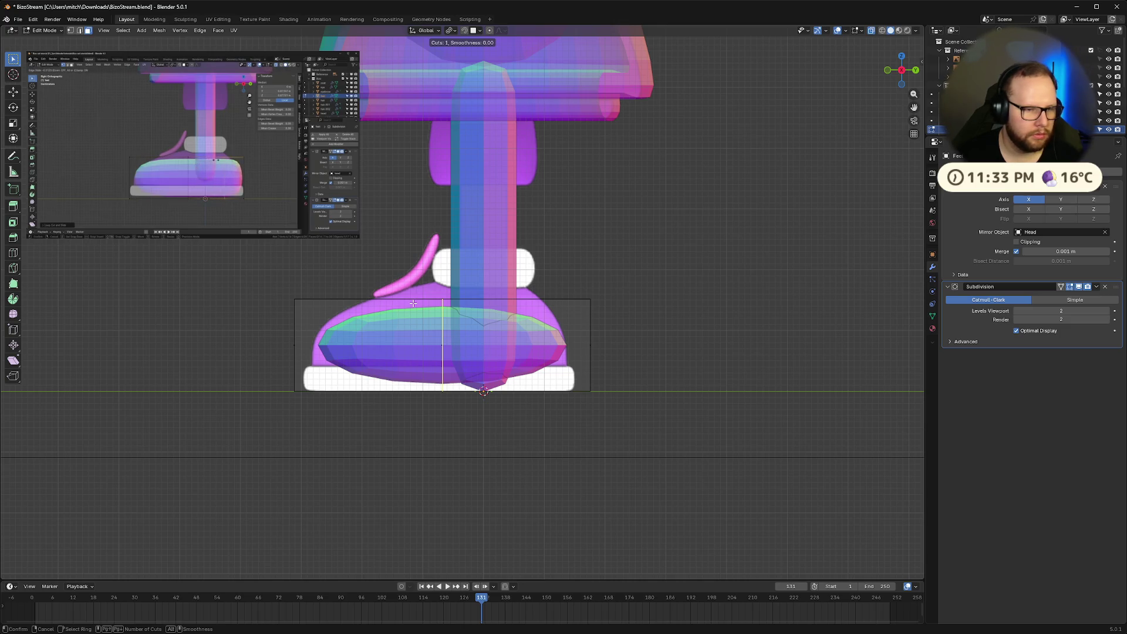
Add a centred loop cut across the foot and pull its right end edge inward
click(413, 304)
right_click(540, 323)
click(588, 293)
key(g)
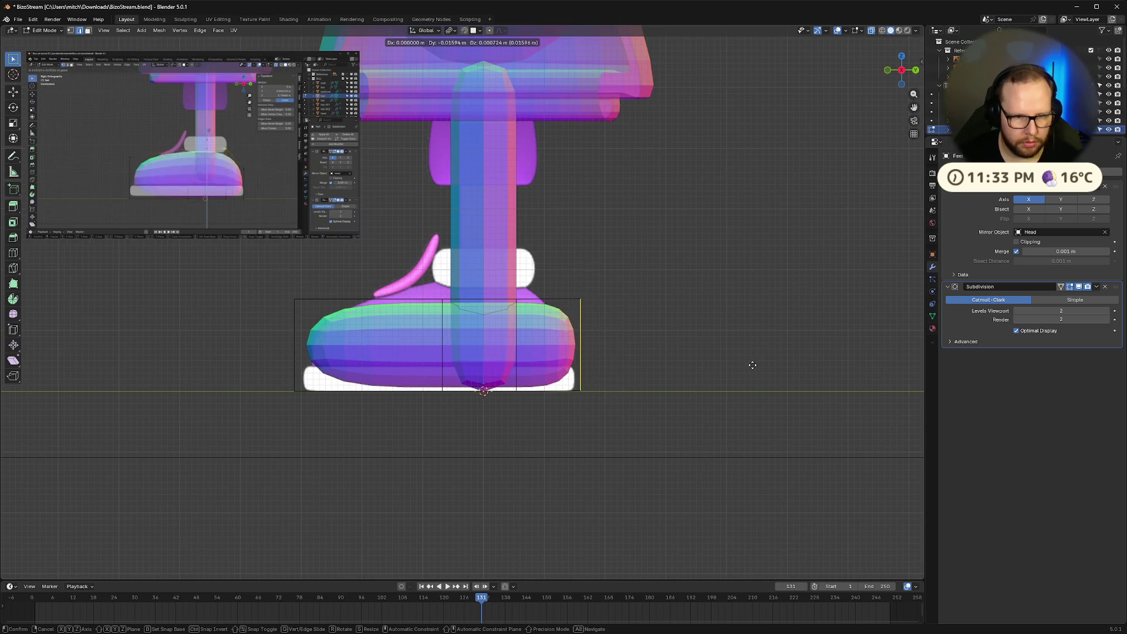
click(752, 365)
key(g)
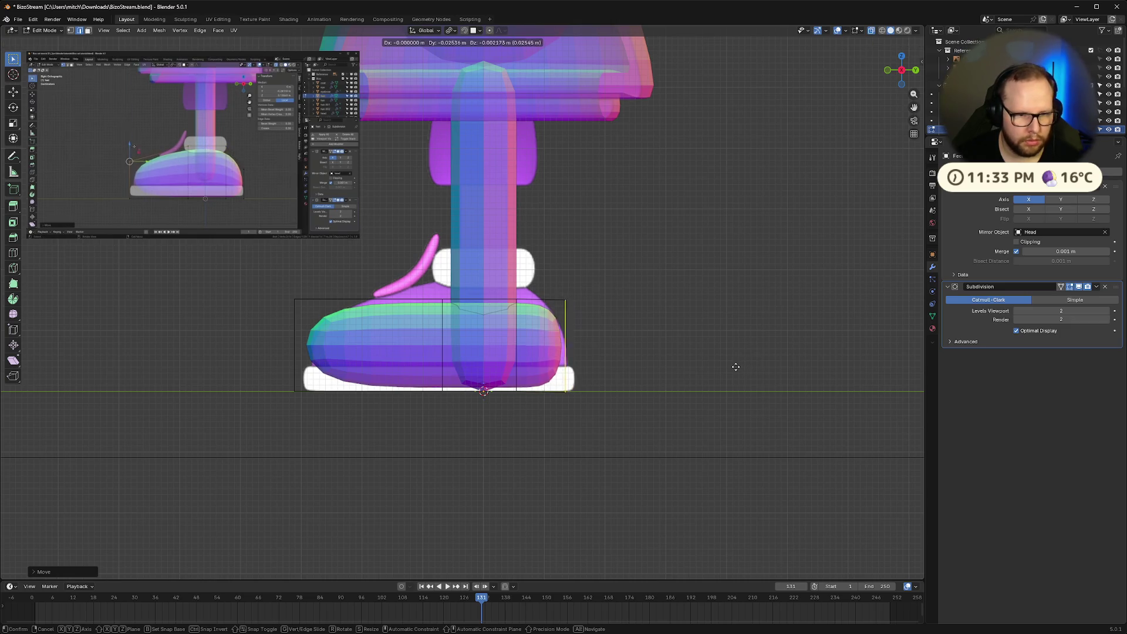
key(Escape)
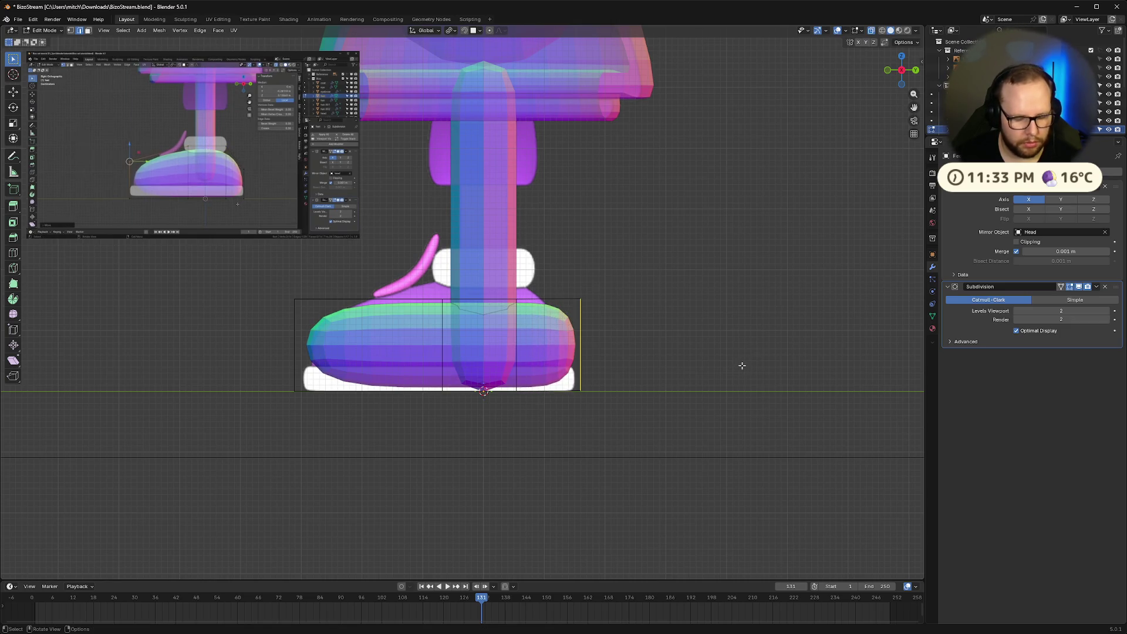
key(g)
click(710, 369)
Pause the reference and reselect the foot's right end edge in vertex select mode
mouse_move(229, 192)
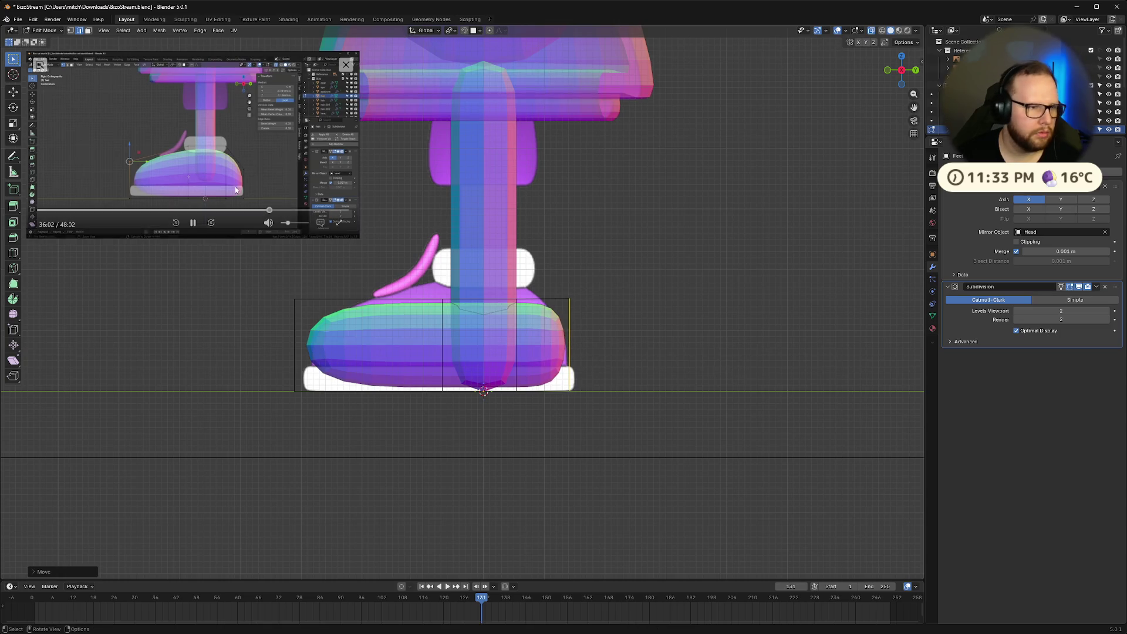
click(193, 223)
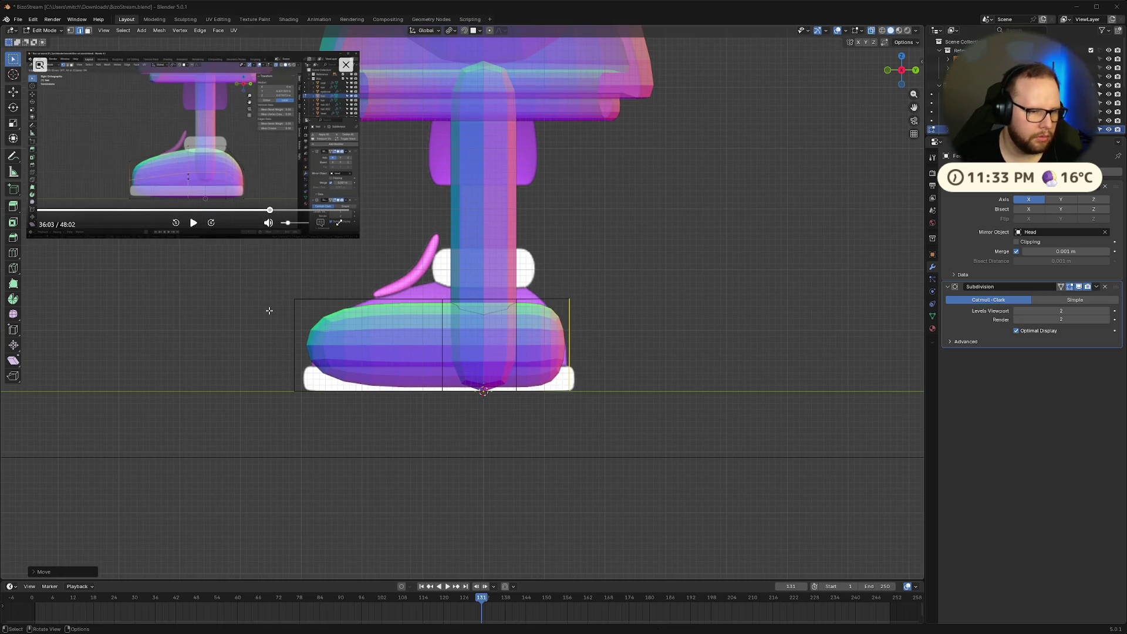
click(563, 279)
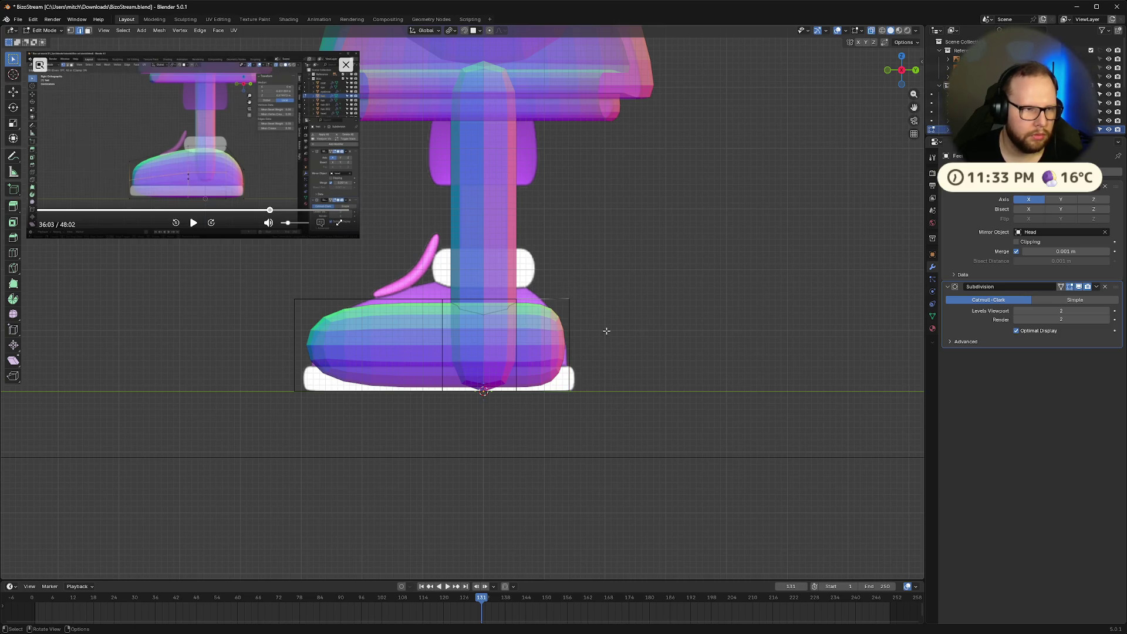
click(569, 304)
key(1)
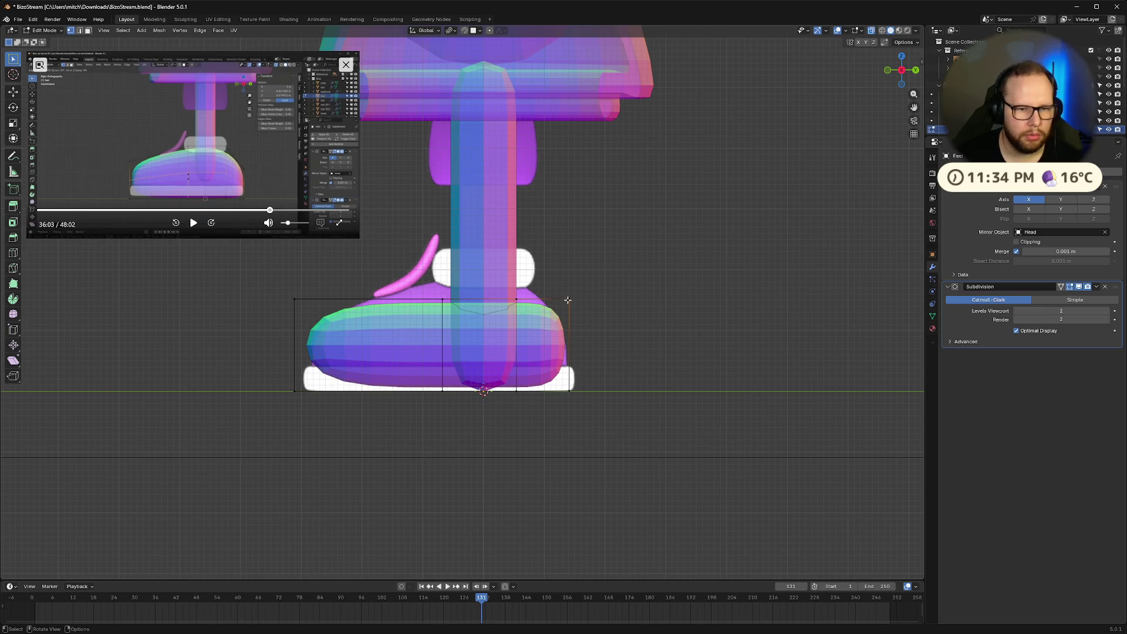